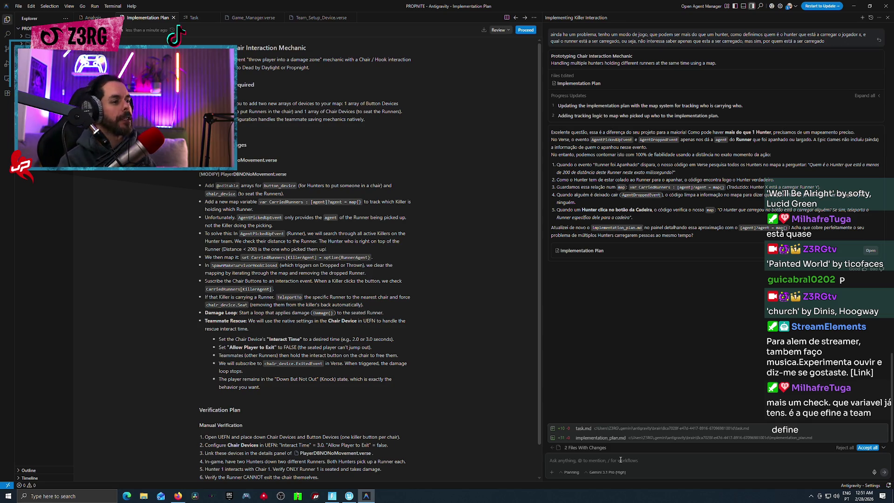
# - Ask the agent for an editable pickup distance, possibly under 200, adding 'e posso querer modificar isto'
pyautogui.click(620, 459)
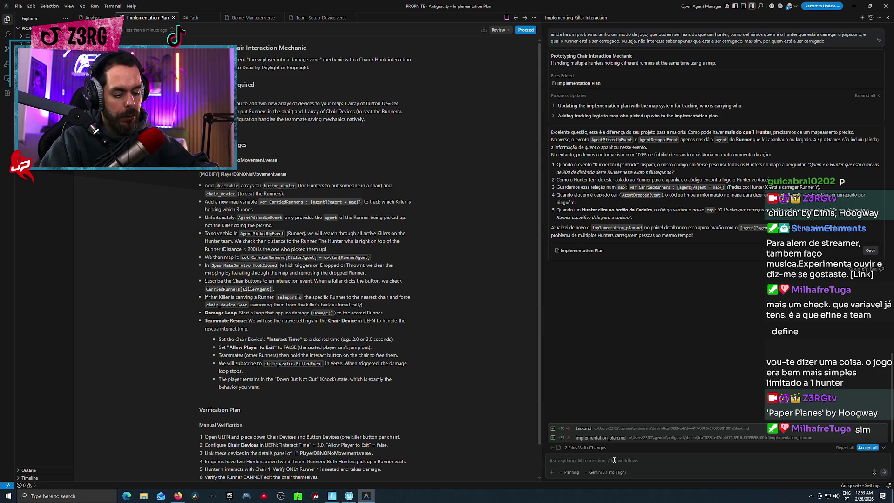
pyautogui.write('adiona um edi')
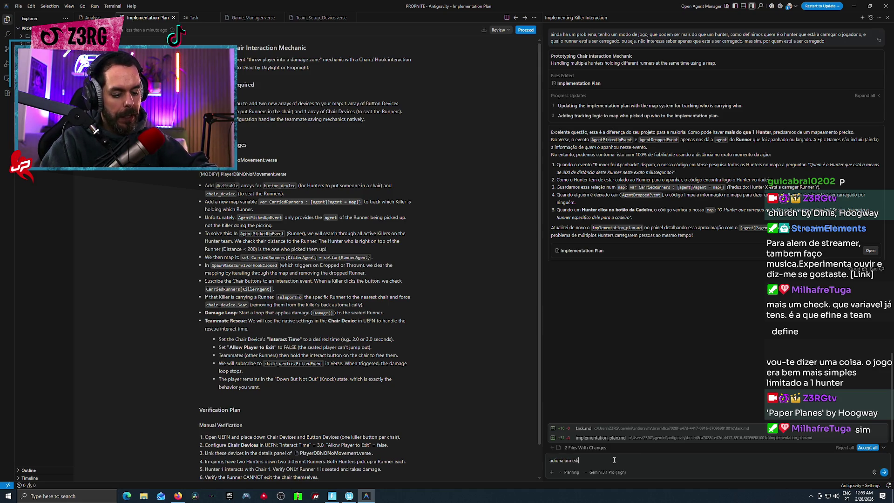
pyautogui.write('table ')
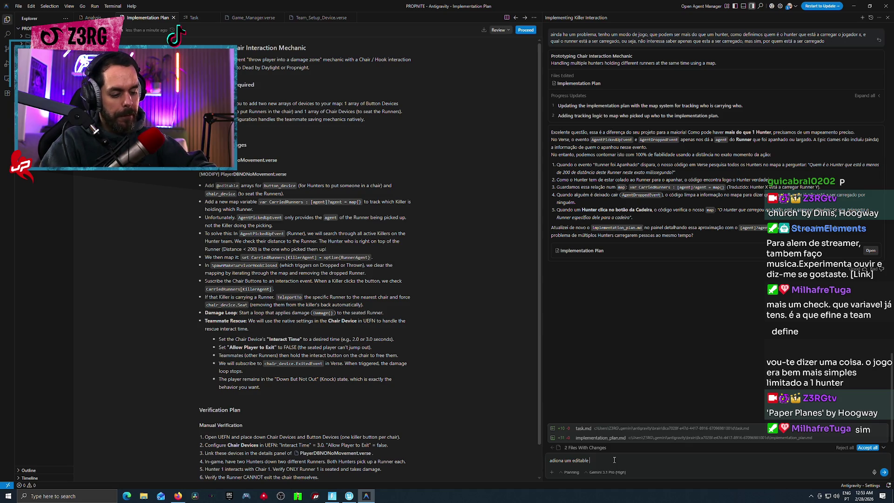
pyautogui.write('da distancia')
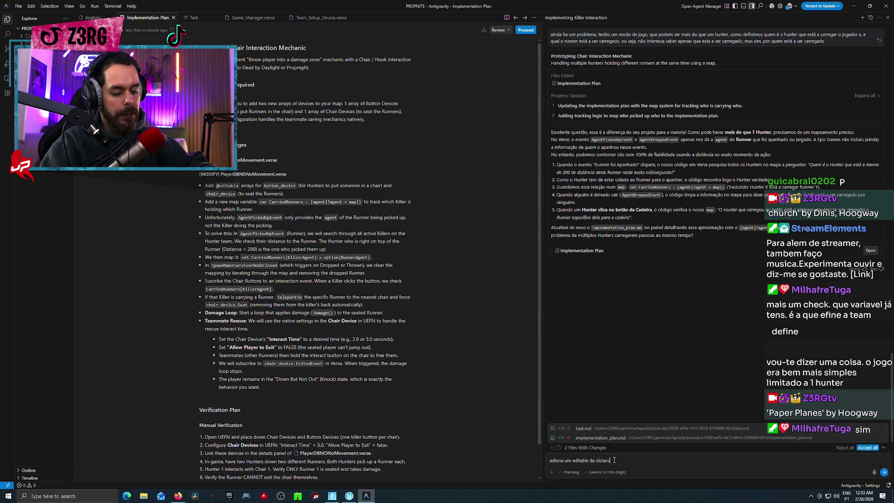
pyautogui.write(' porque pro')
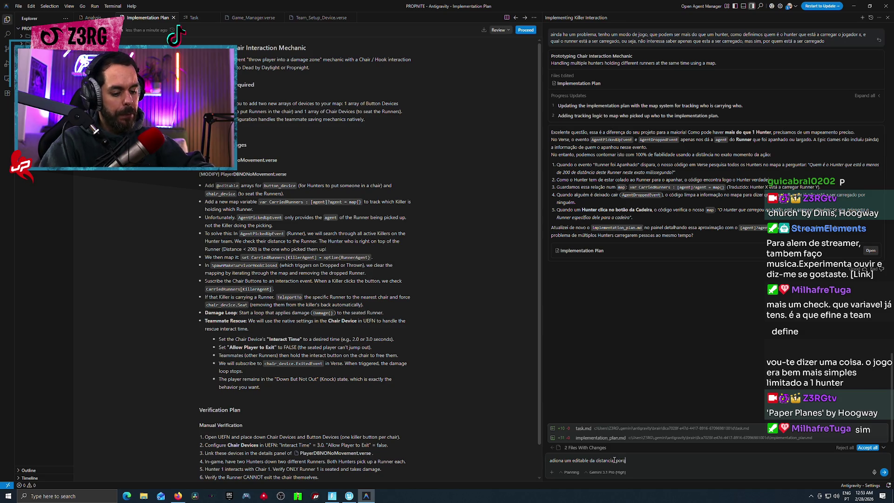
pyautogui.write('vavelmne')
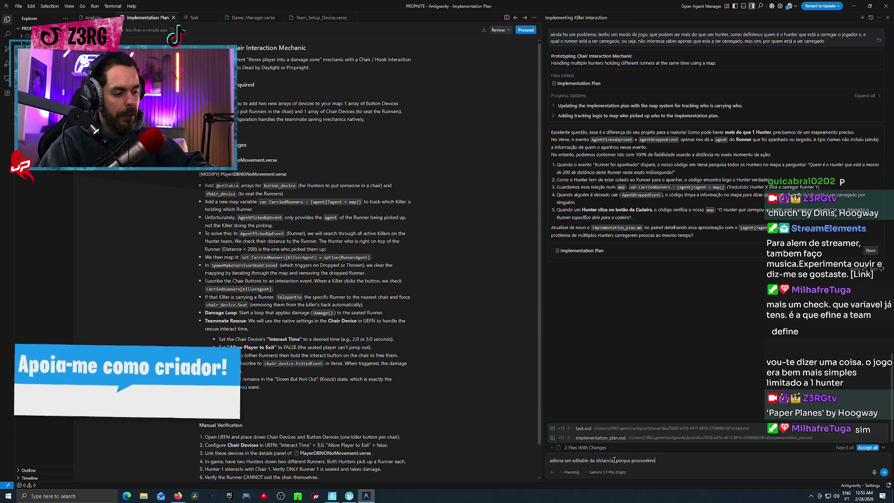
pyautogui.press('BackSpace')
pyautogui.press('BackSpace')
pyautogui.write('ente ')
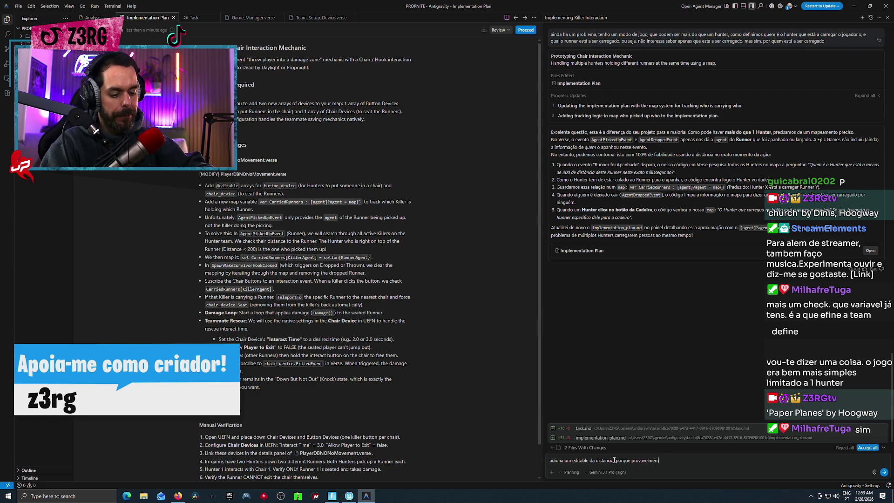
pyautogui.write('pode até ser ')
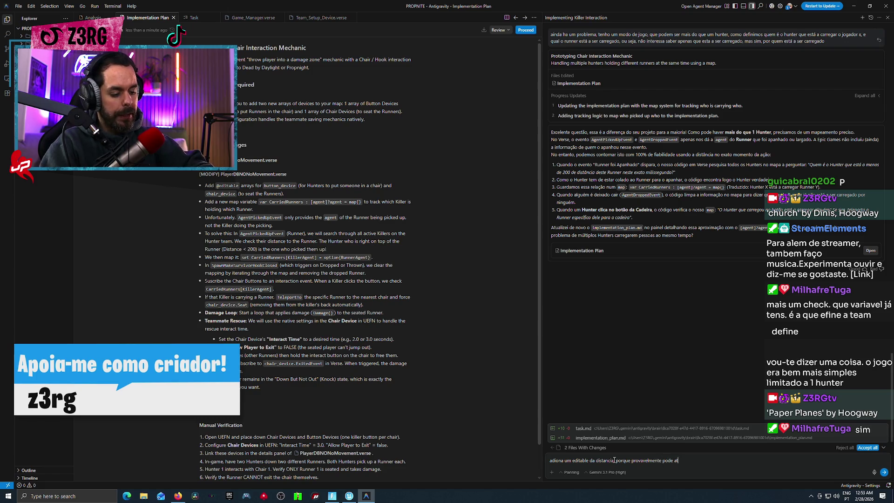
pyautogui.write('menos de ')
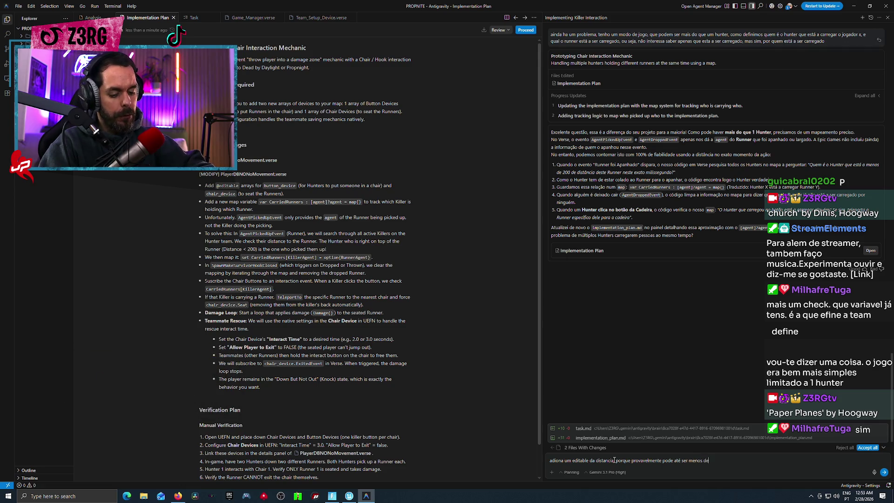
pyautogui.write('200, porque essa ve')
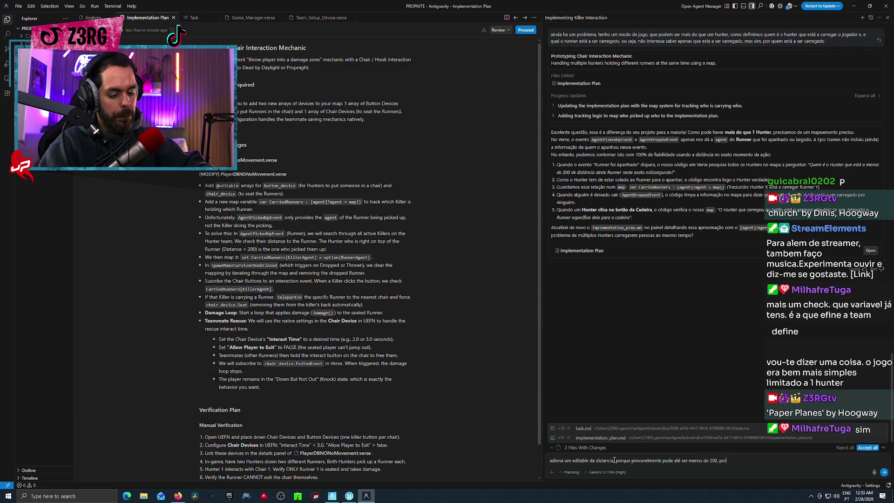
pyautogui.write('rificaç')
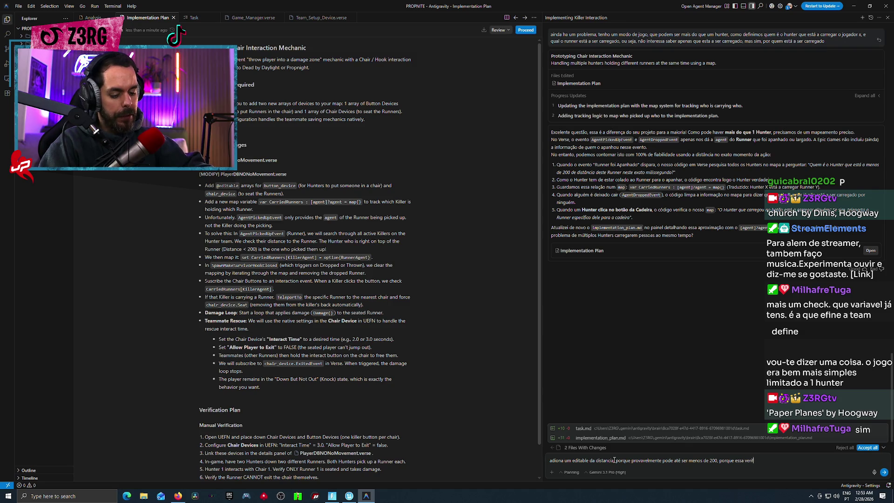
pyautogui.write('ão')
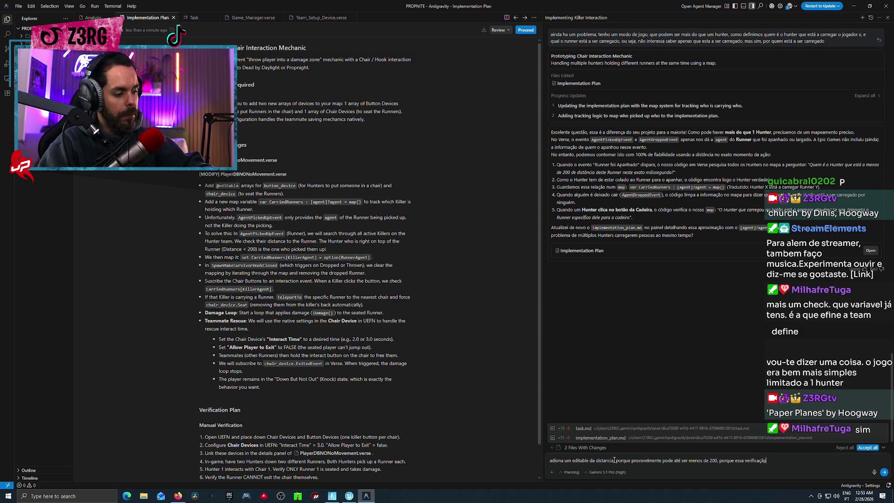
pyautogui.write(', pode ser')
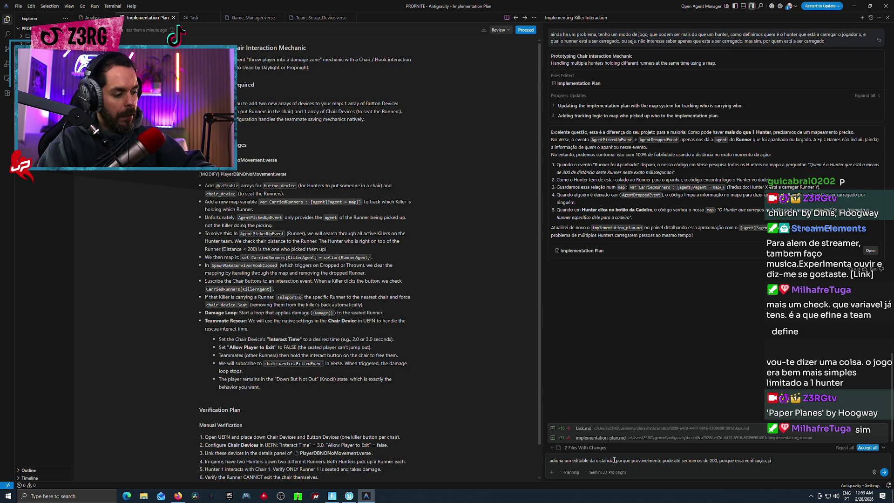
pyautogui.write(' feita, ')
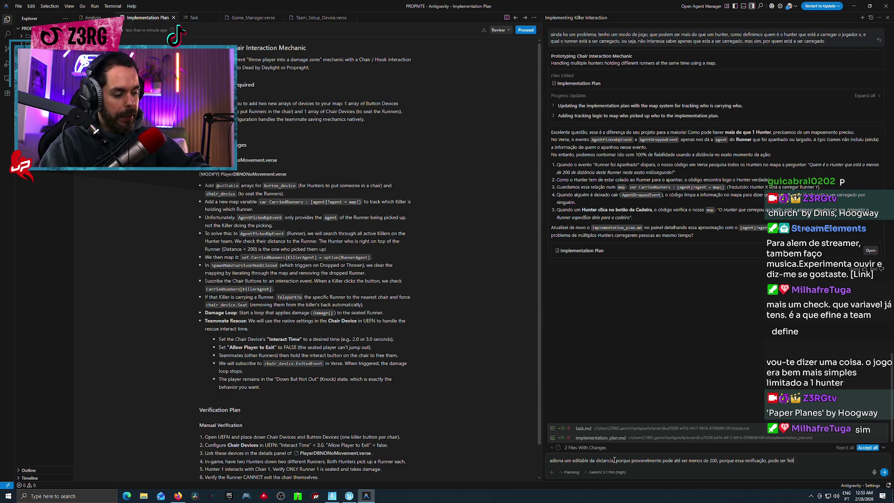
pyautogui.write('logo apos, o')
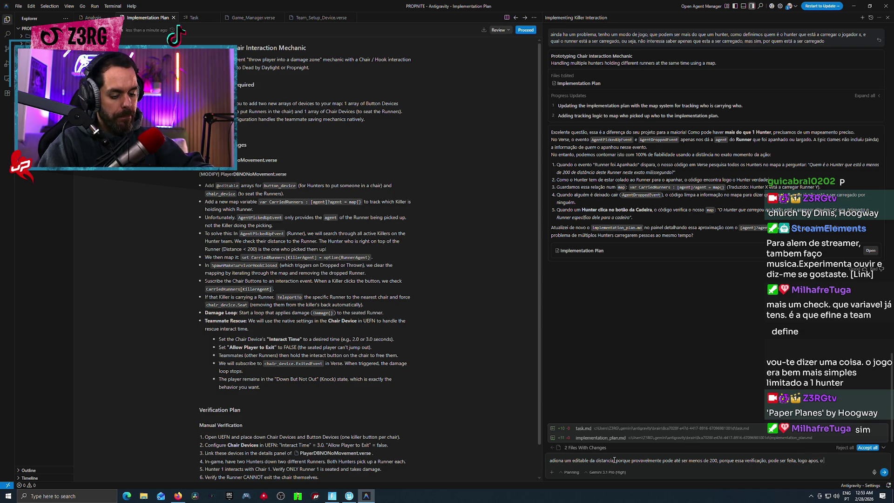
pyautogui.write(' hunter')
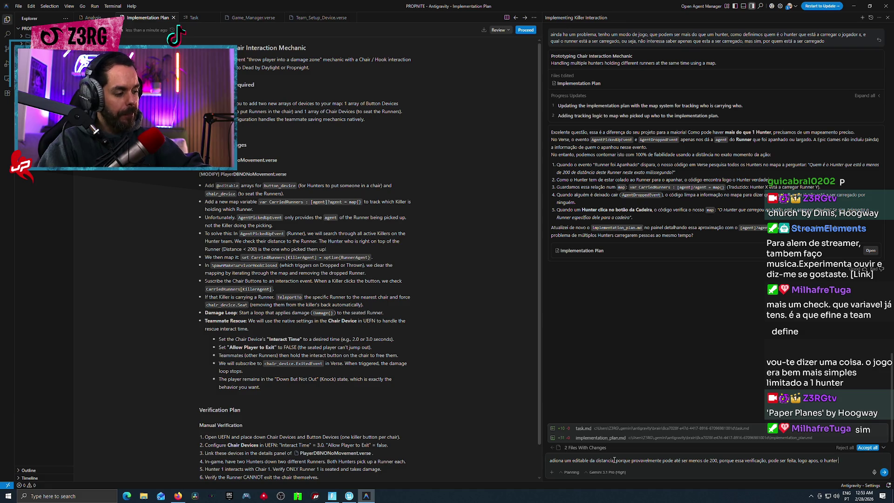
pyautogui.write(' ter agarrado o')
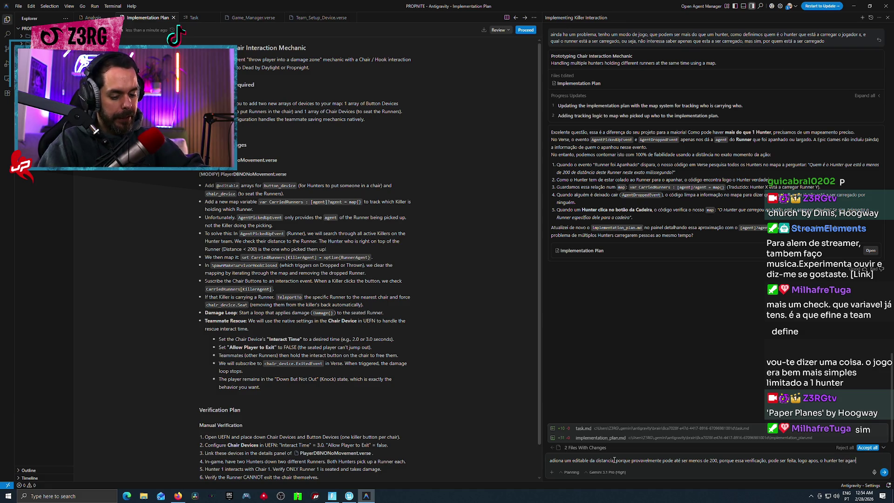
pyautogui.write('runner,')
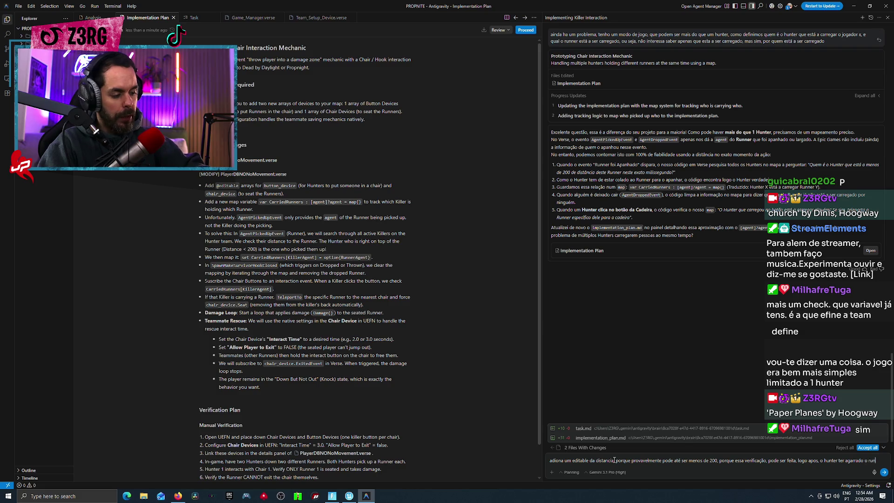
pyautogui.write(' e ai,')
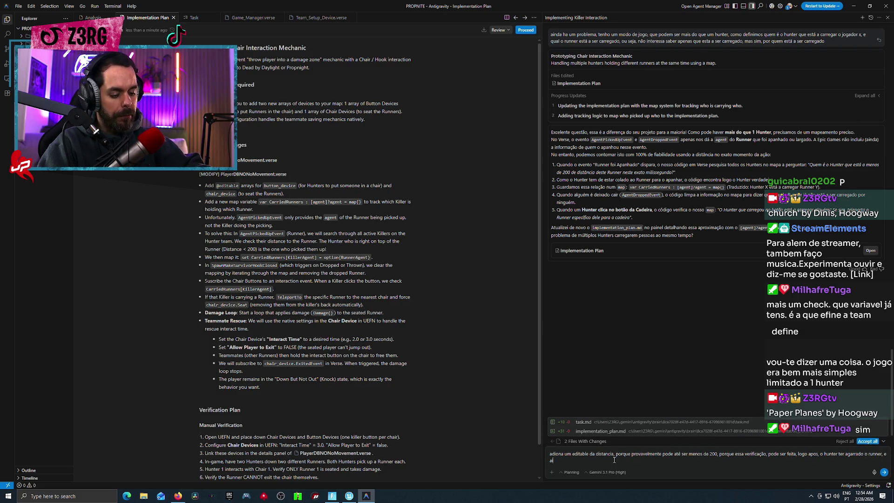
pyautogui.write(' ele')
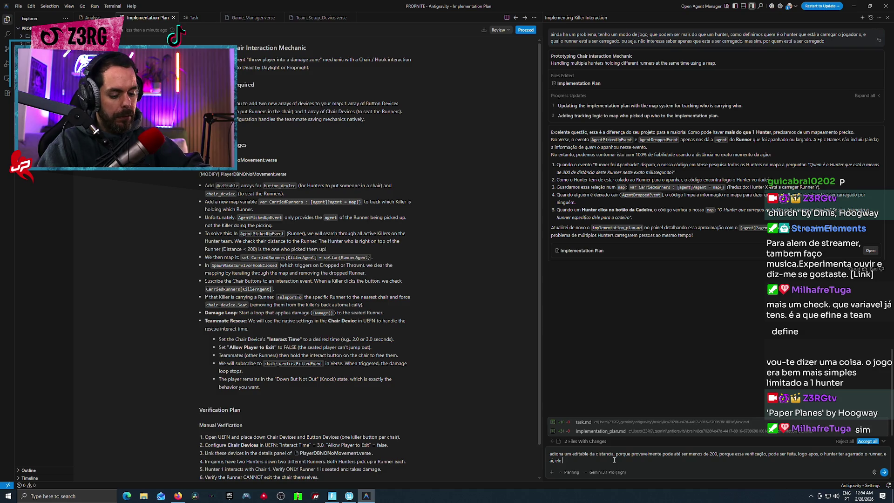
pyautogui.write(' vai estar sempre colado a')
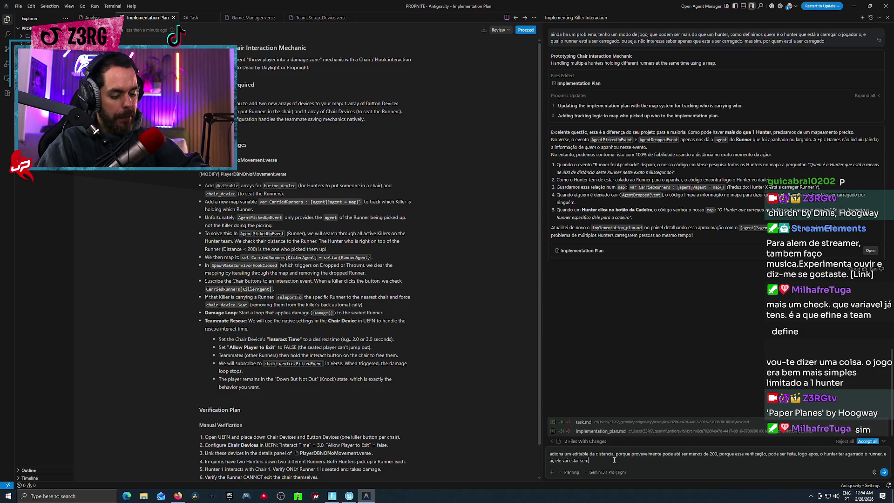
pyautogui.write('o')
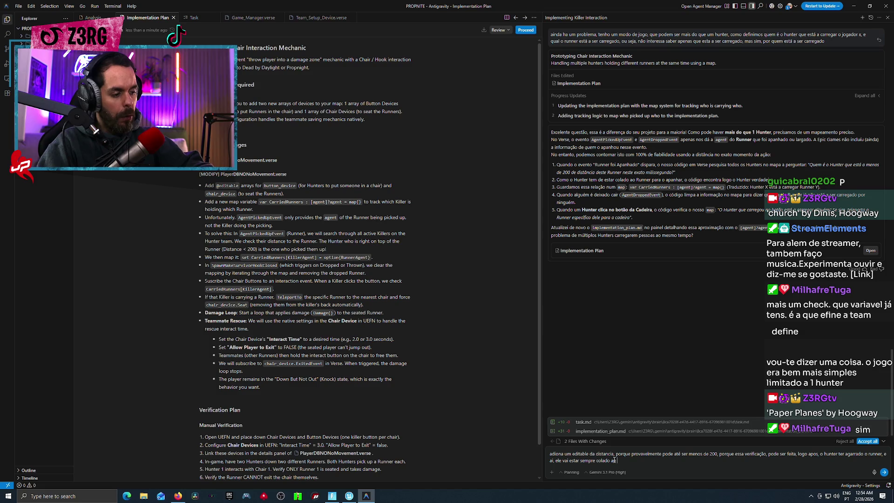
pyautogui.write(' runner')
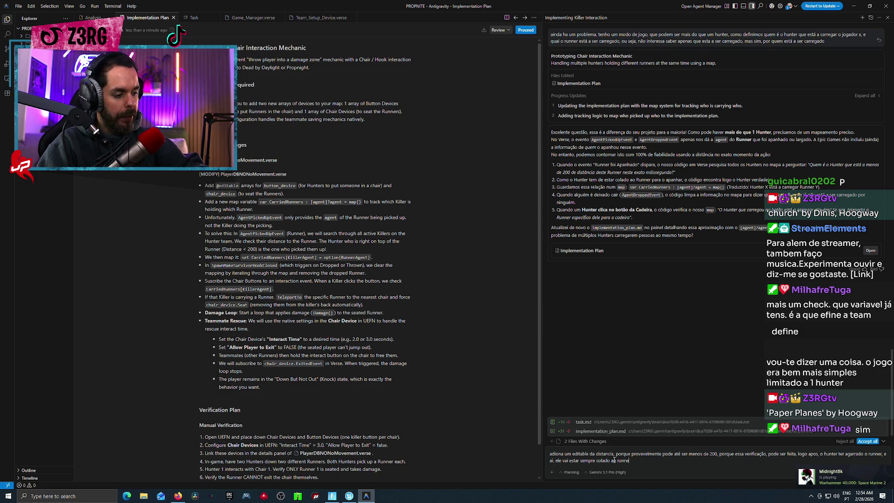
pyautogui.write(', porque o est')
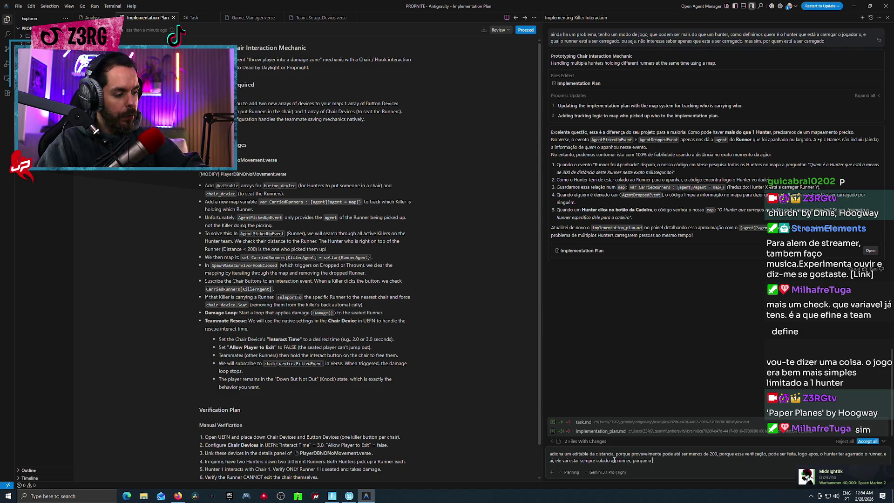
pyautogui.write('á a c')
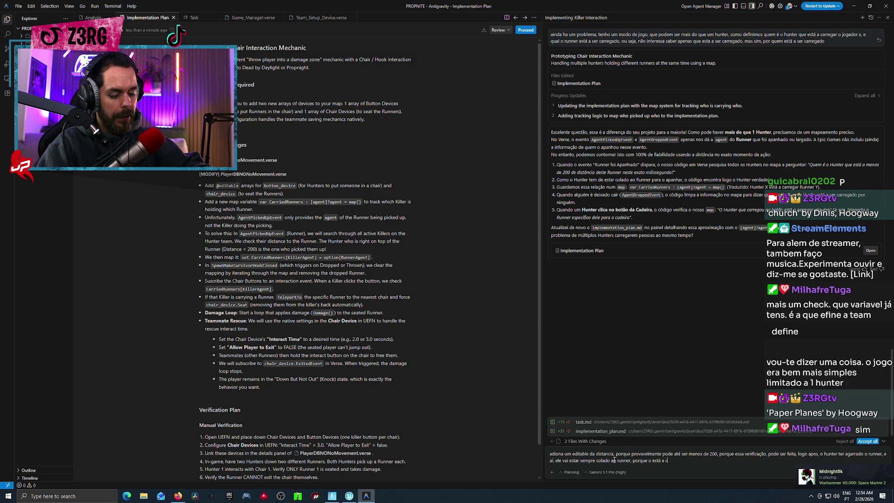
pyautogui.write('arregar')
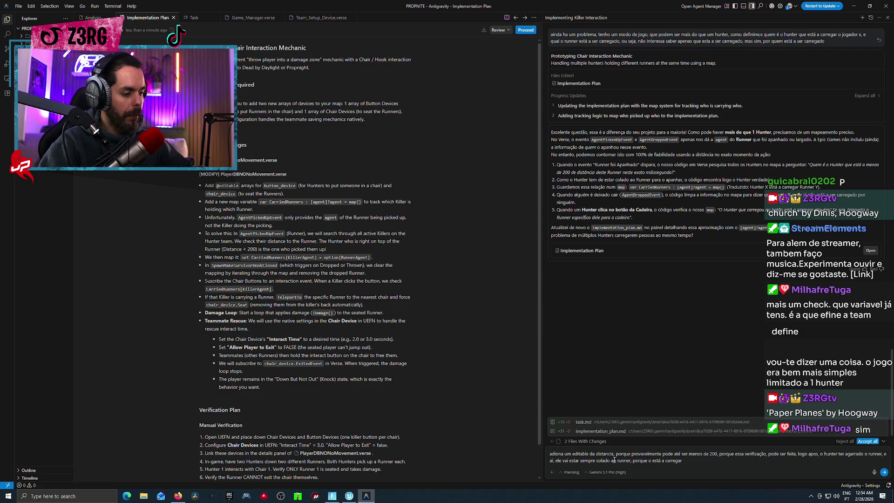
pyautogui.click(718, 453)
pyautogui.write('e posso quer')
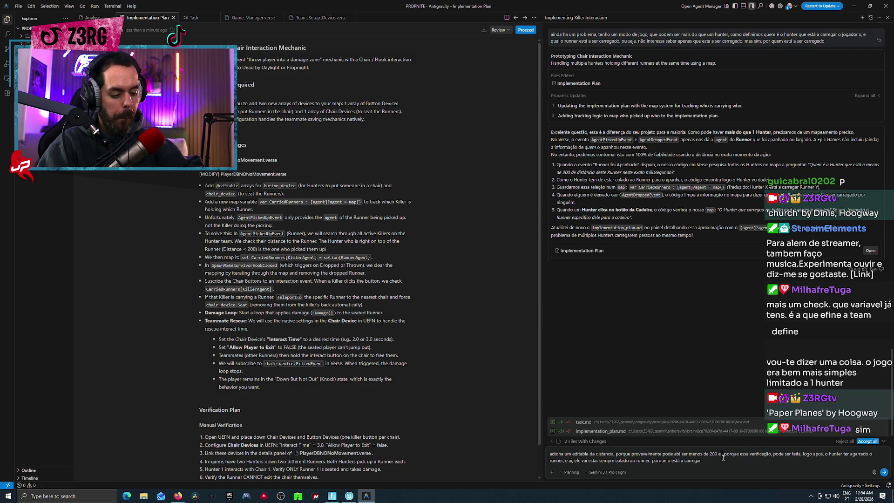
pyautogui.write('er')
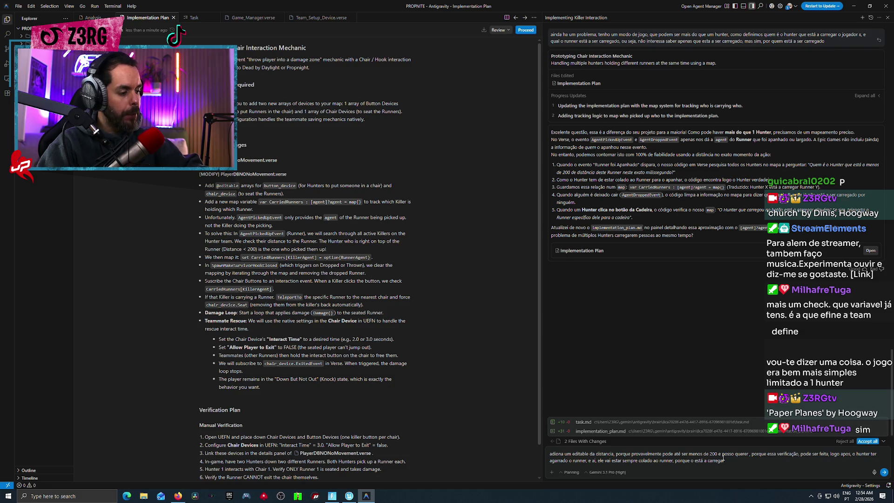
pyautogui.write(' modificar')
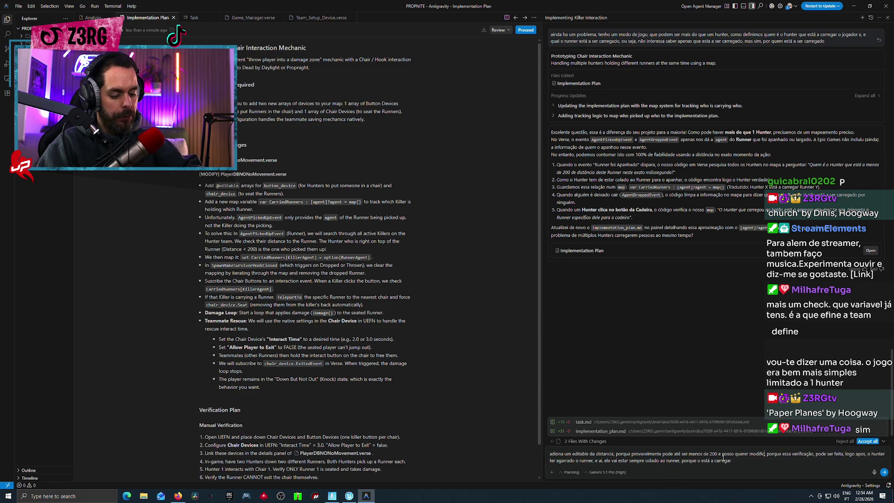
pyautogui.write(' isto')
pyautogui.press('Return')
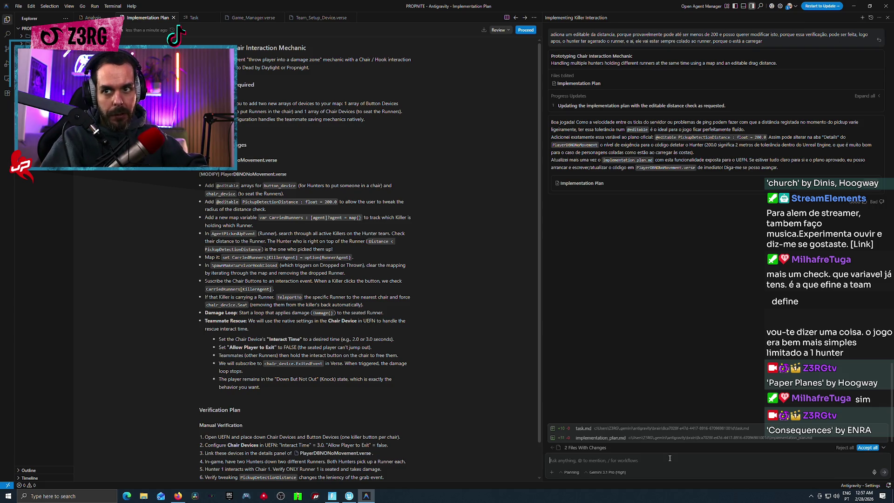
# - Send a message noting two chairs, with each killer carrying a runner to different places
pyautogui.write('mas temos de ter em conta que ')
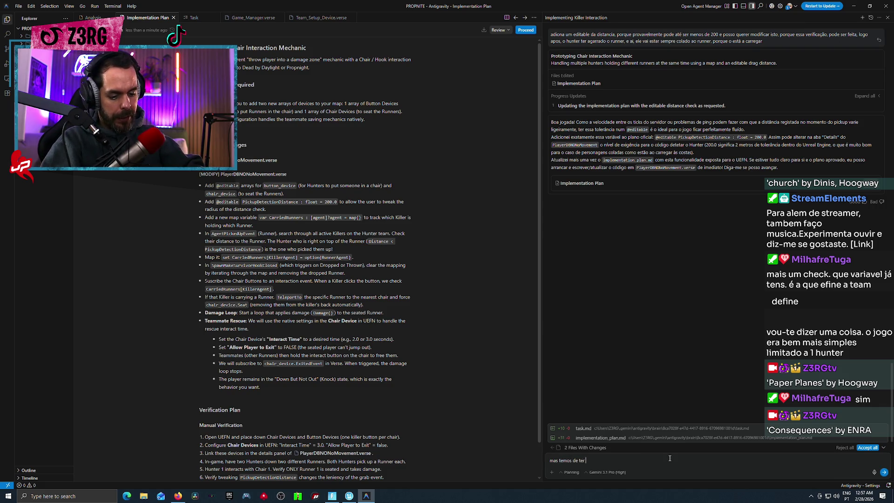
pyautogui.write('temos')
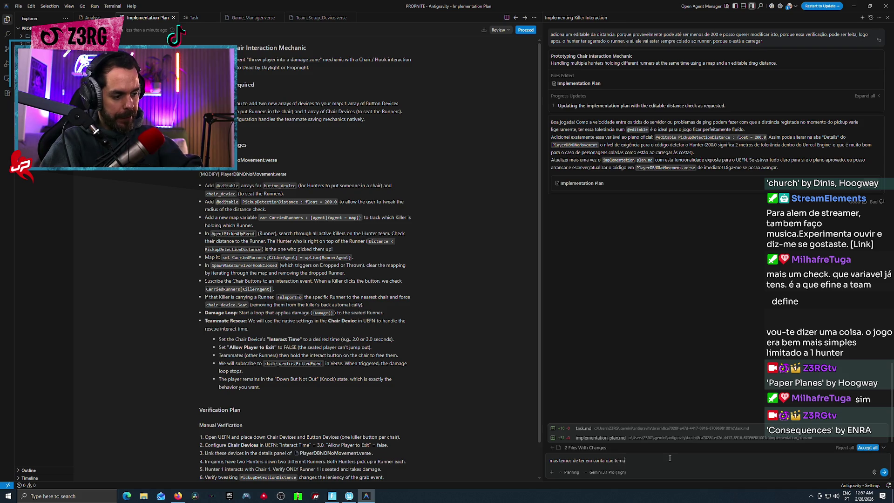
pyautogui.write(' duas cadeiras,')
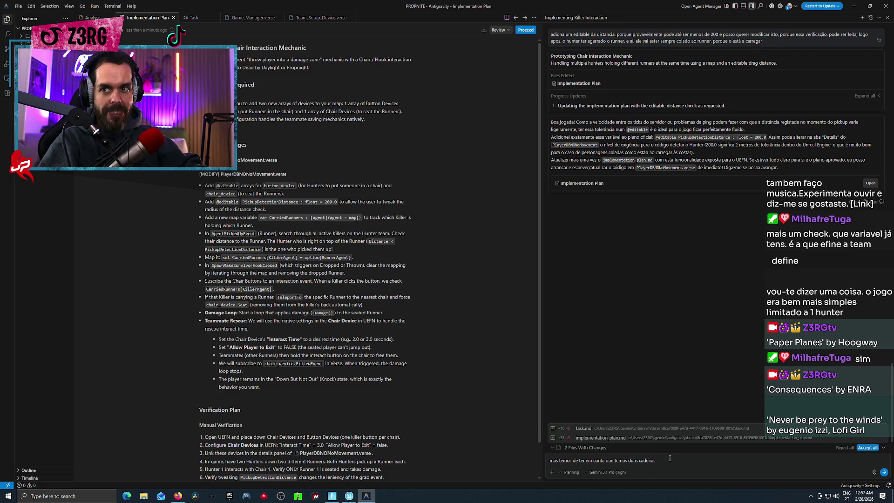
pyautogui.write(' en')
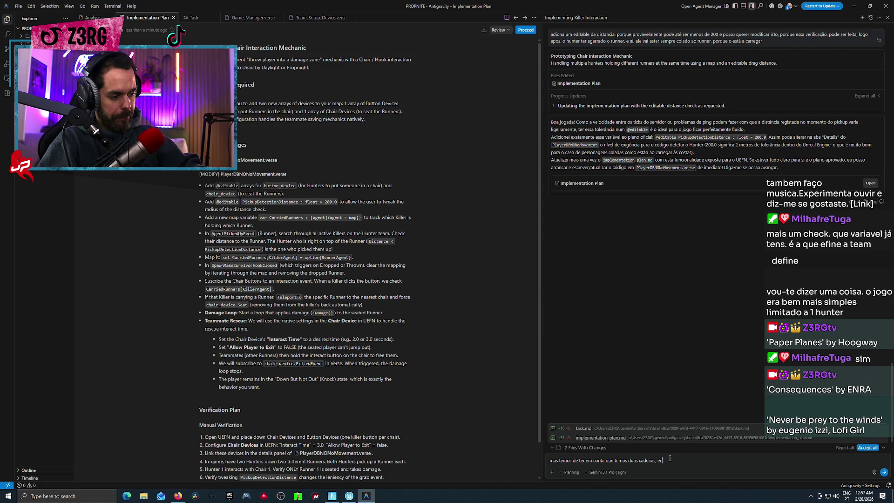
pyautogui.press('BackSpace')
pyautogui.write('e ')
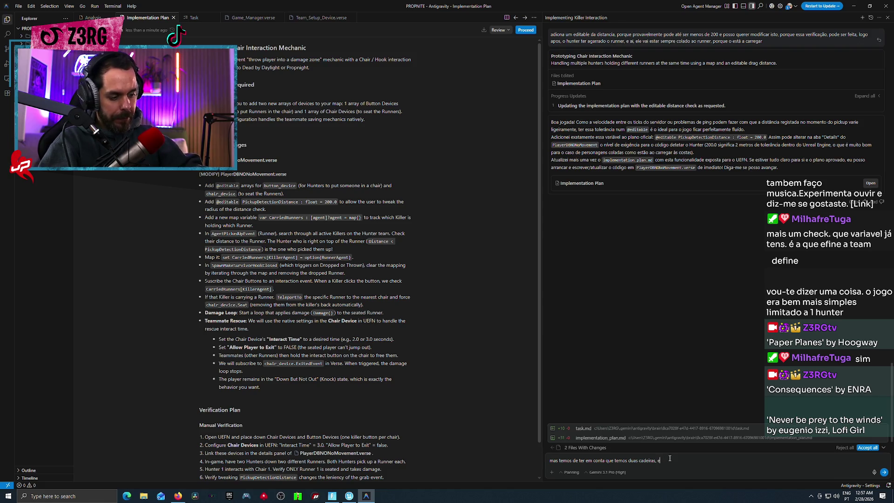
pyautogui.write('cada killer, ')
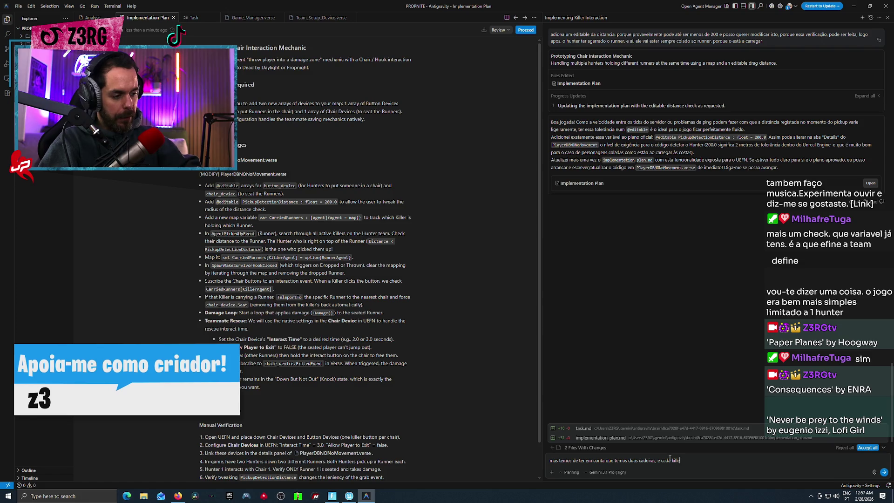
pyautogui.write('pode estgar a')
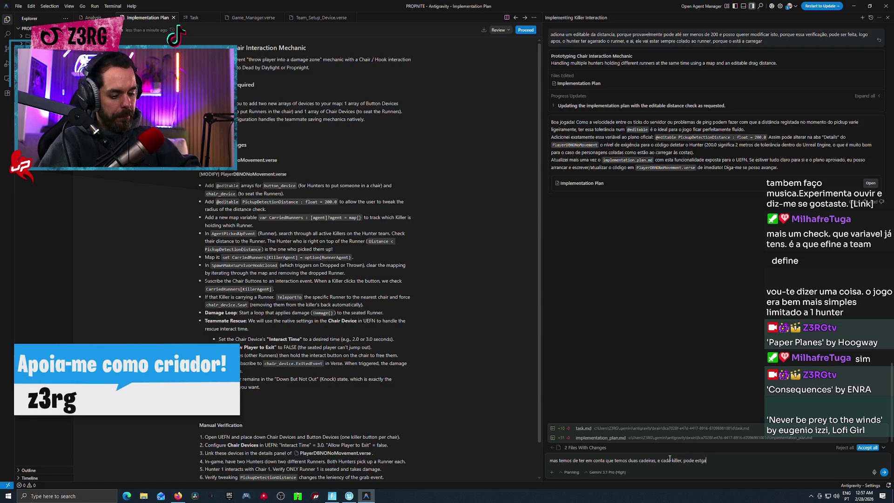
pyautogui.press('BackSpace')
pyautogui.press('BackSpace')
pyautogui.press('BackSpace')
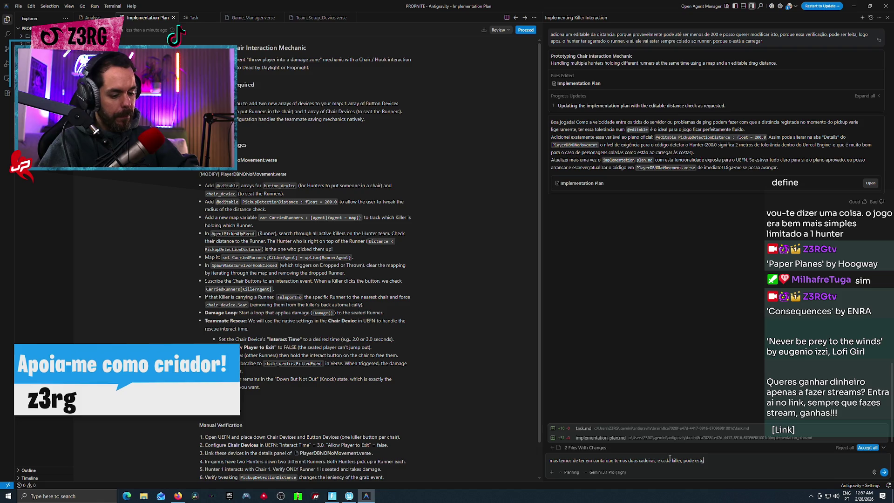
pyautogui.write('ar a levar um r')
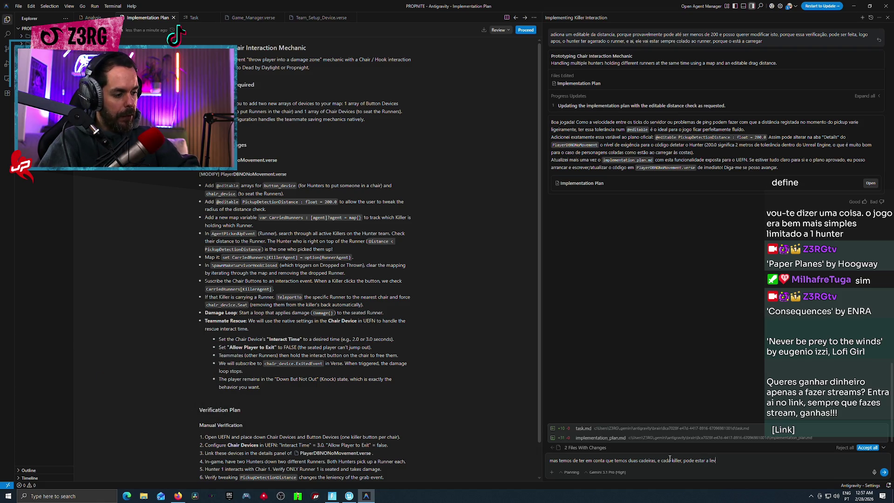
pyautogui.write('unner, em')
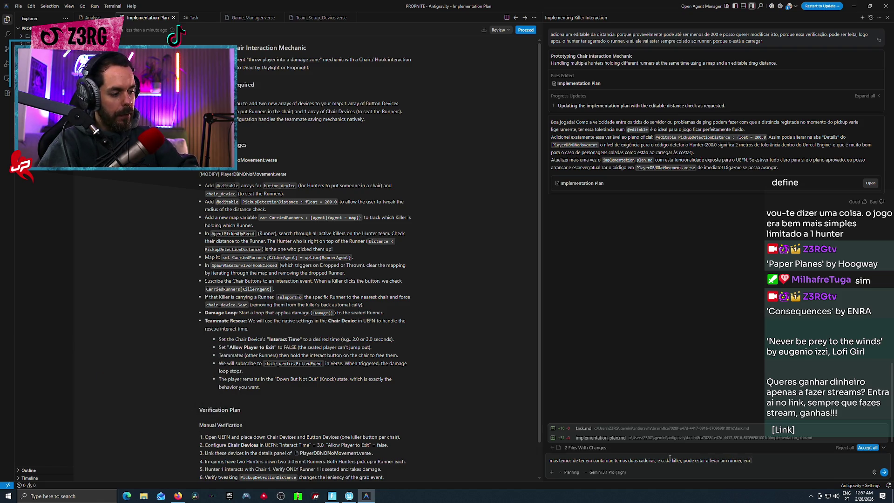
pyautogui.write(' diferentes ')
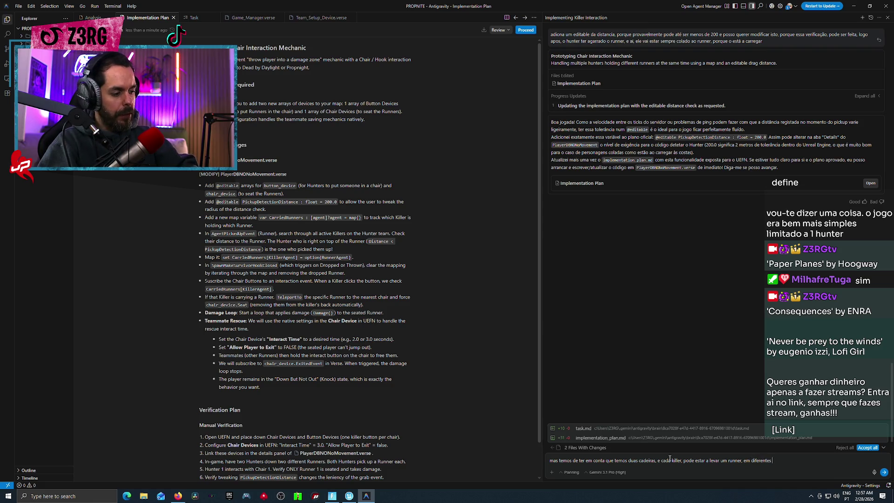
pyautogui.write('lugares')
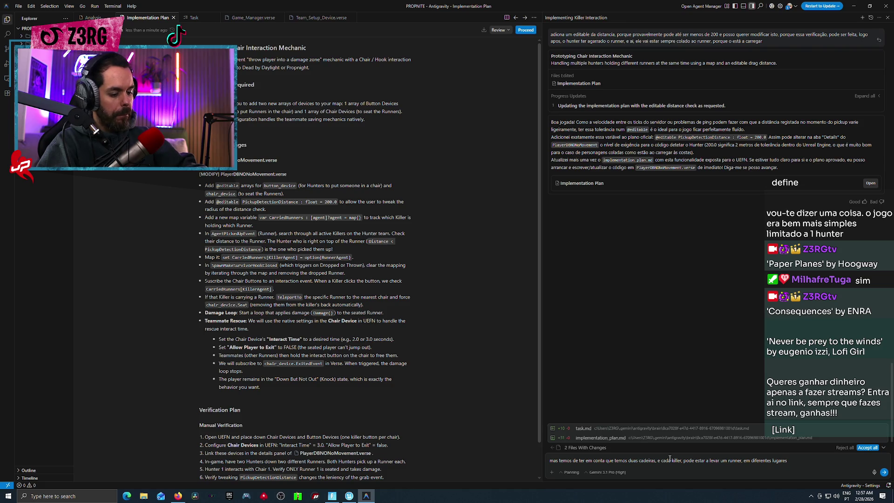
pyautogui.write('. e estarem os ')
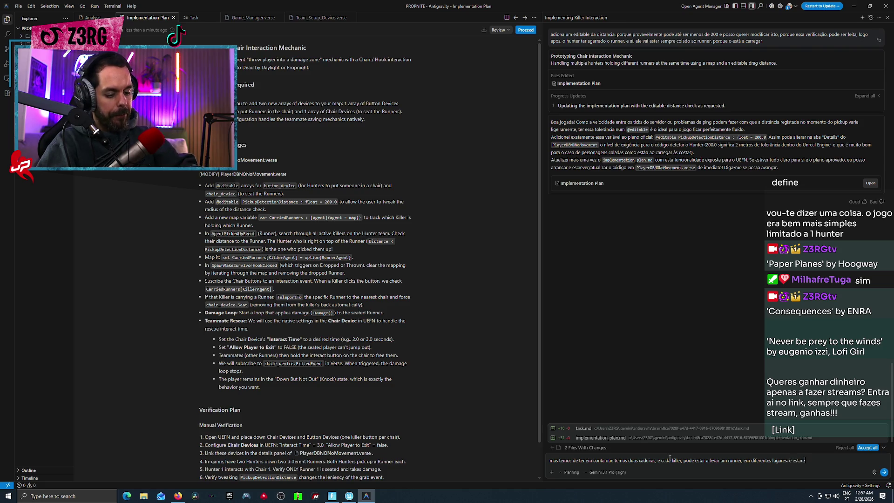
pyautogui.write('dois a tentar se')
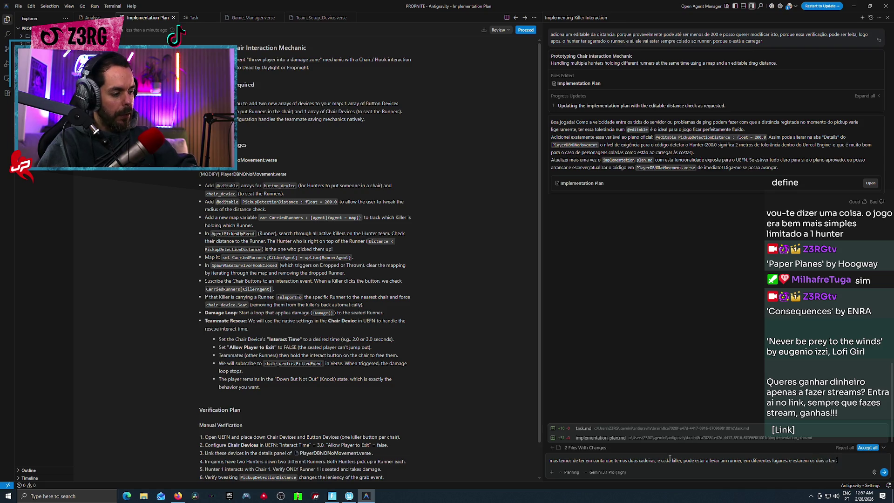
pyautogui.write('ntar ')
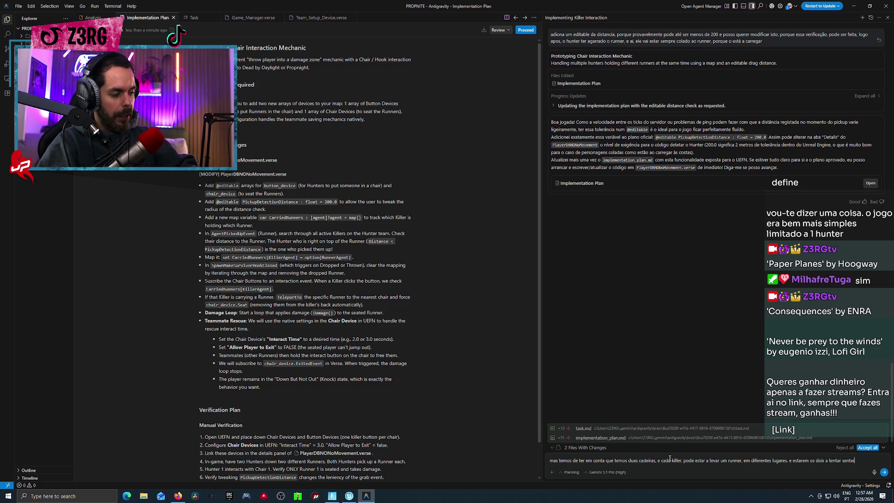
pyautogui.write('o seu ')
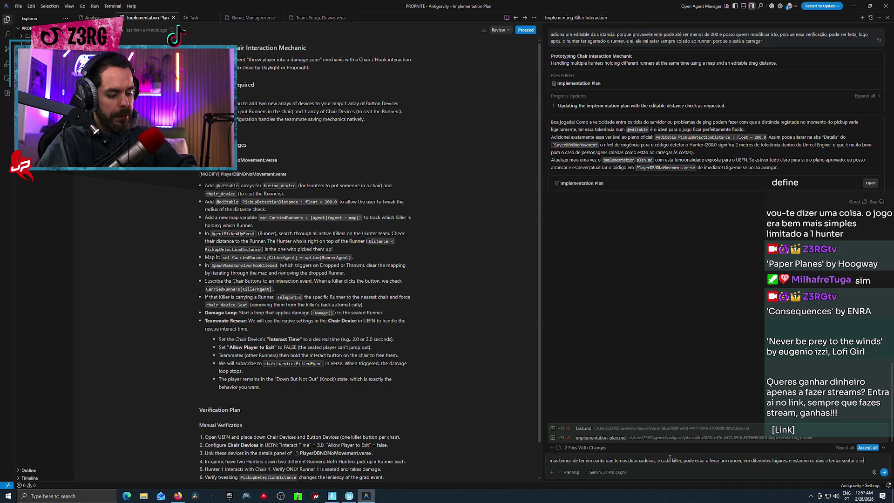
pyautogui.write('runner na ca')
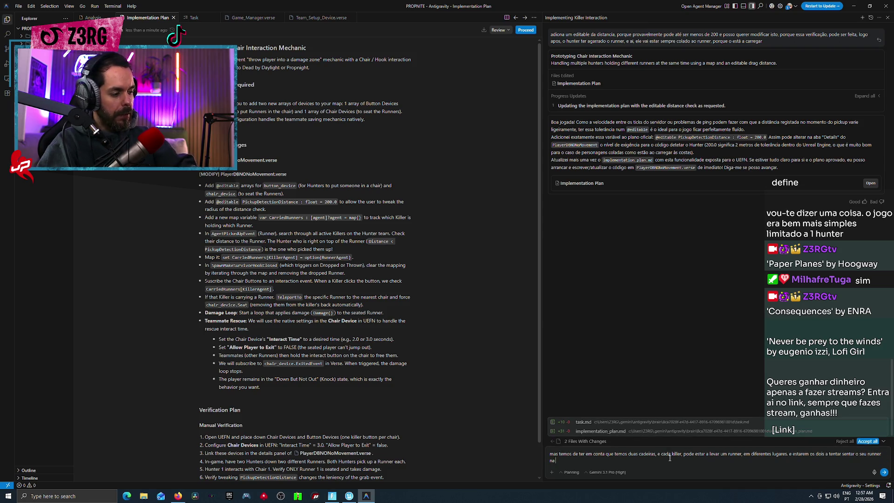
pyautogui.write('deira, em po')
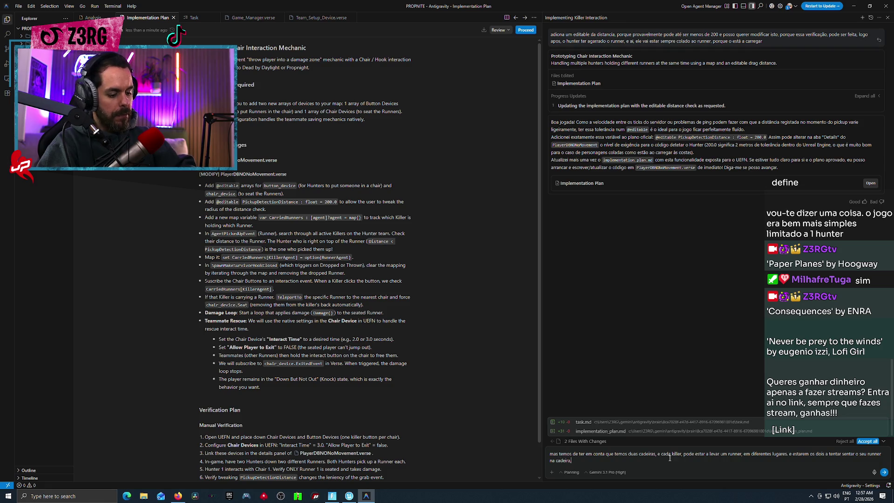
pyautogui.write('ntos opostos do')
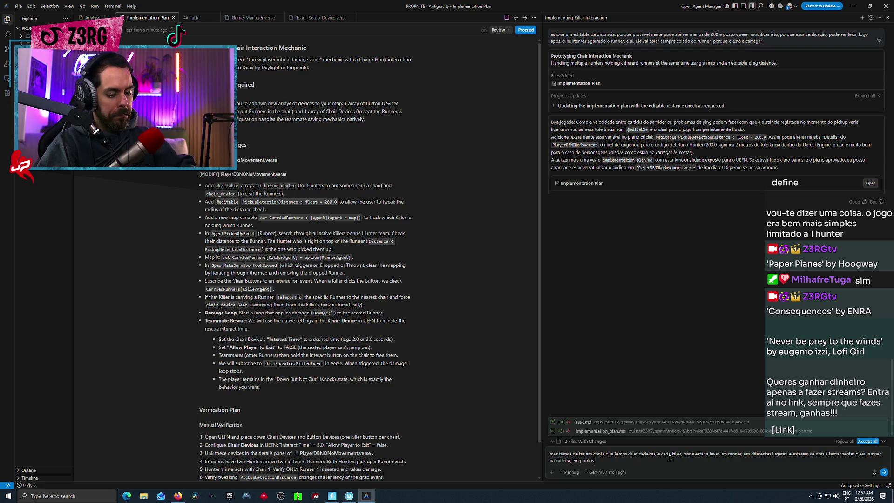
pyautogui.write(' mapa')
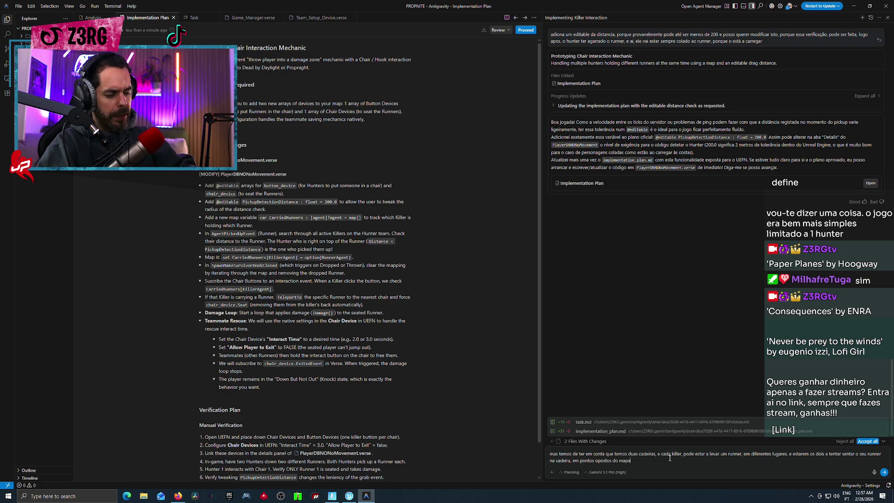
pyautogui.press('Return')
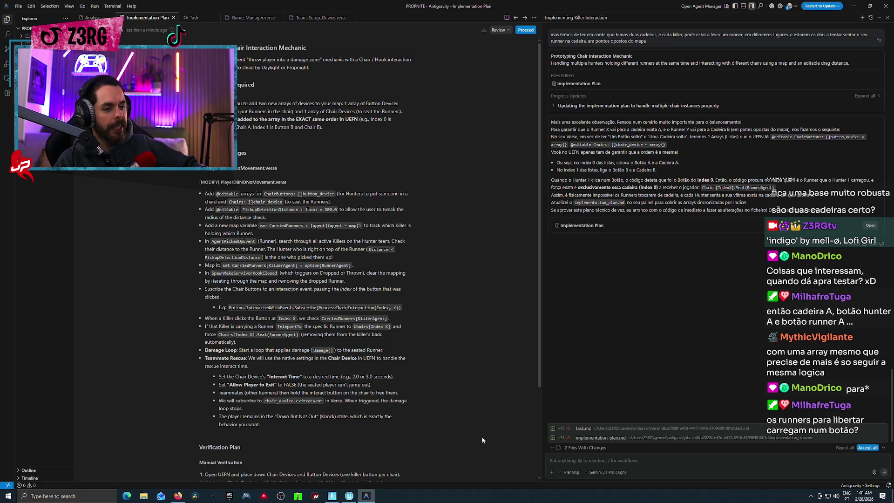
# - Approve the revised plan pairing ChairButtons and Chairs arrays by index
pyautogui.click(526, 31)
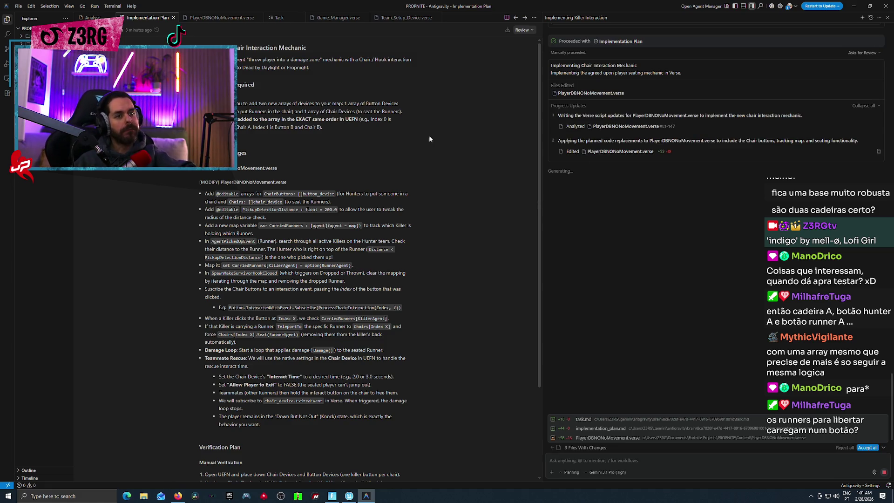
# - Review the runner-tracking and chair-seating diff in PlayerDBNONoMovement.verse
pyautogui.click(220, 18)
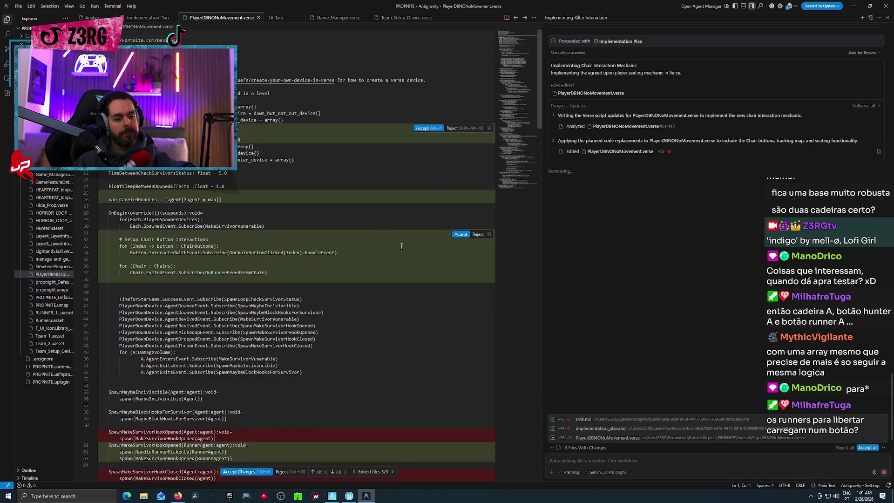
pyautogui.scroll(-20, 396, 242)
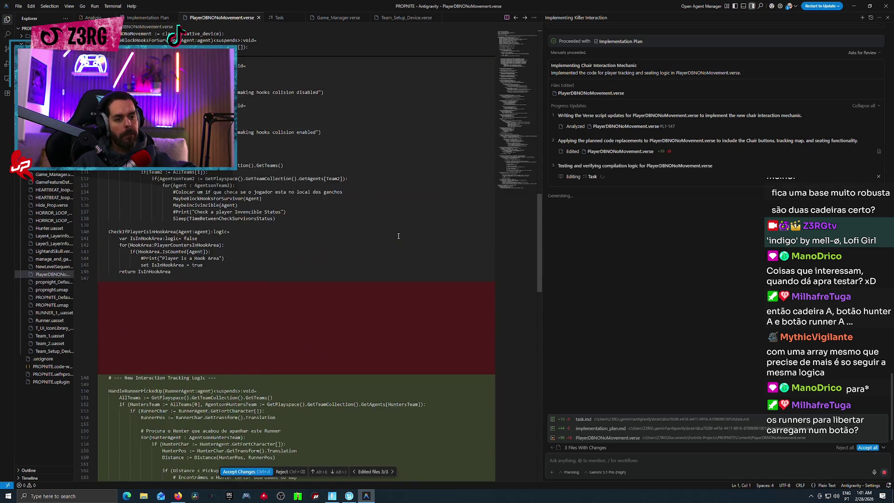
pyautogui.scroll(-6, 393, 239)
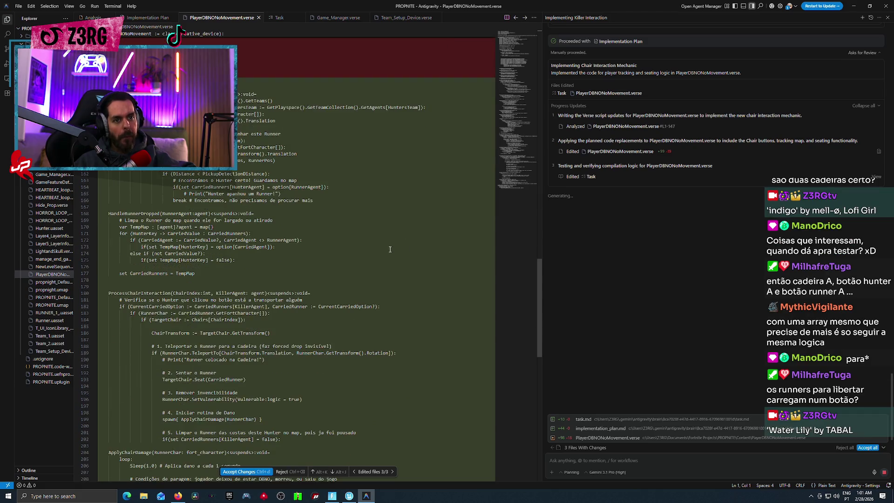
pyautogui.scroll(-1, 390, 249)
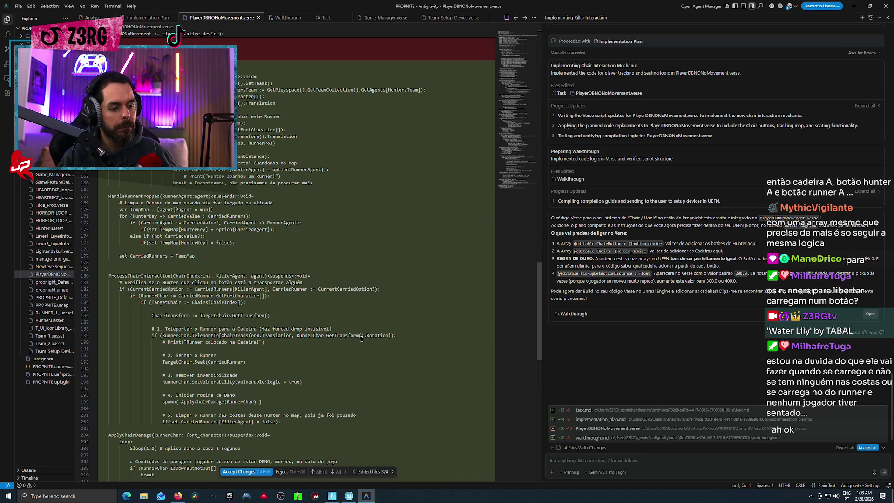
# - Compile the Verse code in UEFN and widen the build error list
pyautogui.click(350, 495)
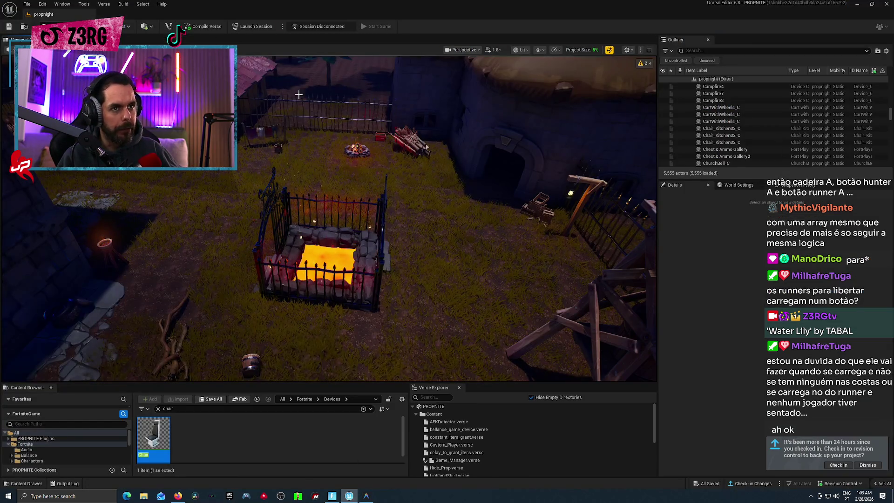
pyautogui.click(194, 28)
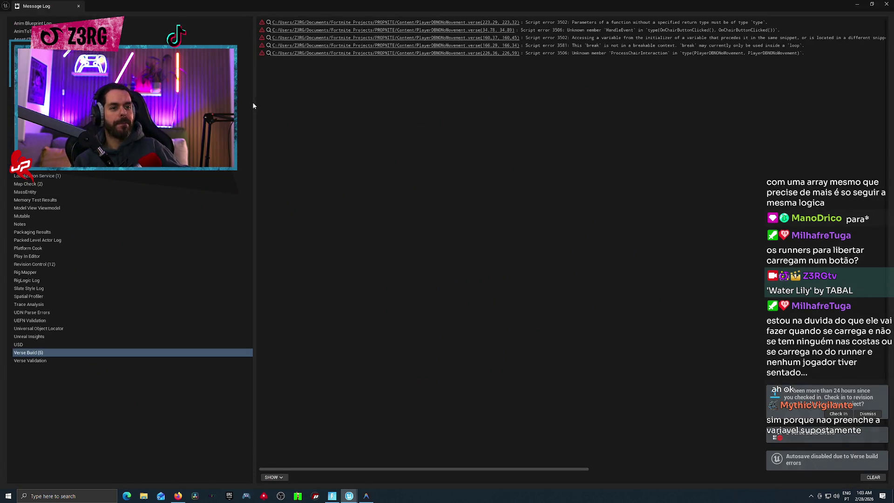
pyautogui.moveTo(255, 100); pyautogui.dragTo(120, 100)
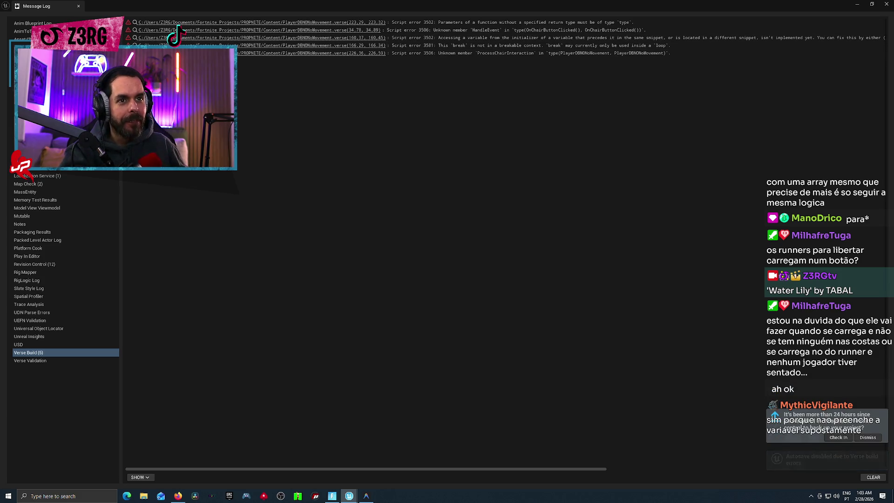
# - Snip a full-width screenshot of the six Verse build errors
pyautogui.press('super+shift+s')
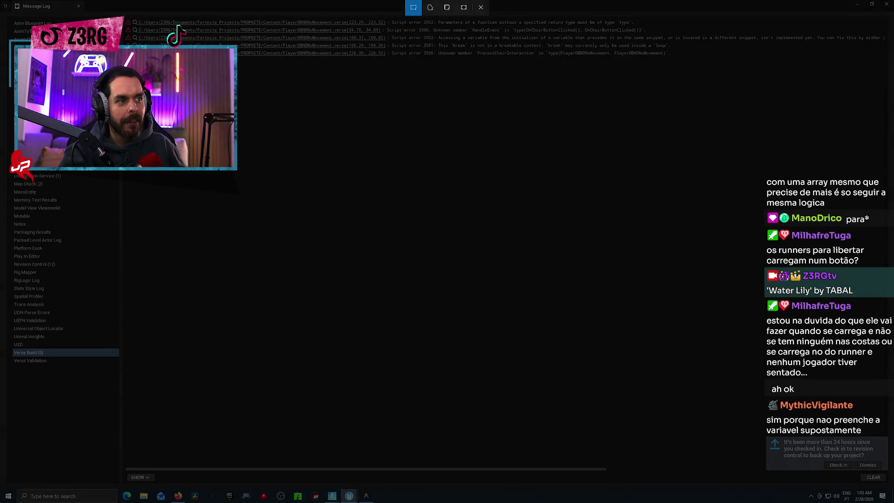
pyautogui.moveTo(131, 60); pyautogui.dragTo(743, 68)
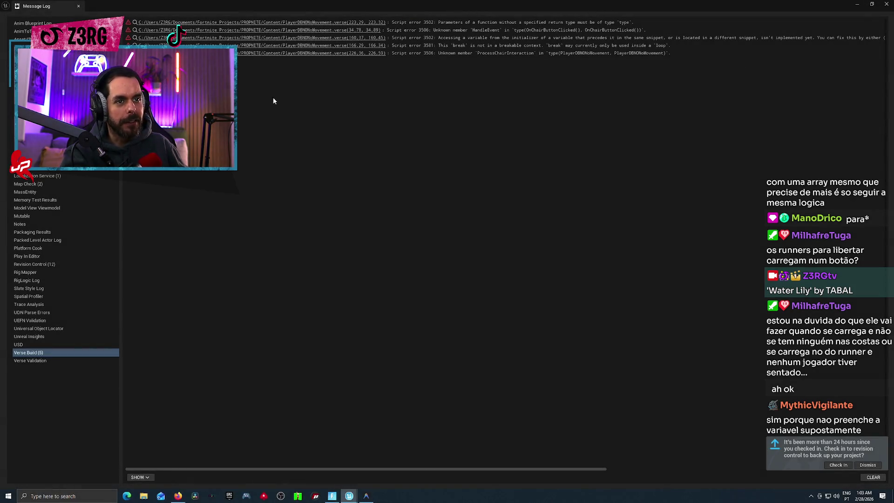
pyautogui.moveTo(120, 279); pyautogui.dragTo(22, 279)
pyautogui.press('super+shift+s')
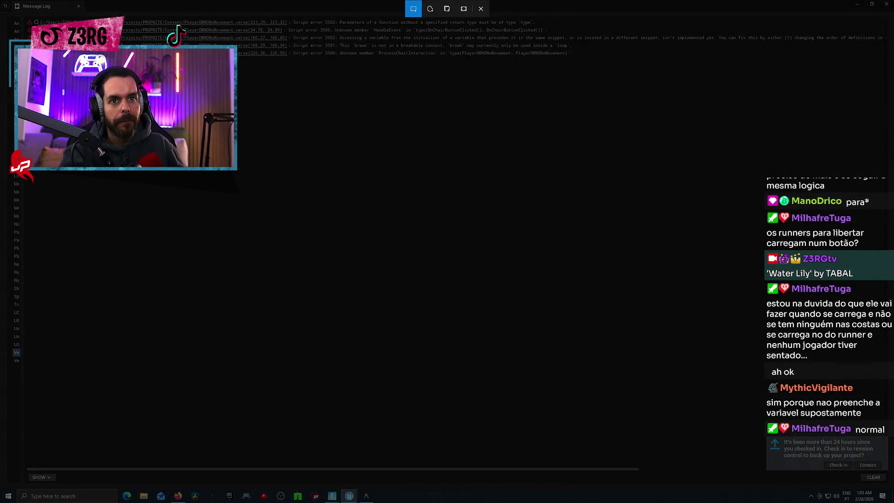
pyautogui.moveTo(236, 61)
pyautogui.mouseDown()
pyautogui.moveTo(814, 56)
pyautogui.moveTo(888, 13)
pyautogui.mouseUp()
pyautogui.hotkey('alt', 'Tab')
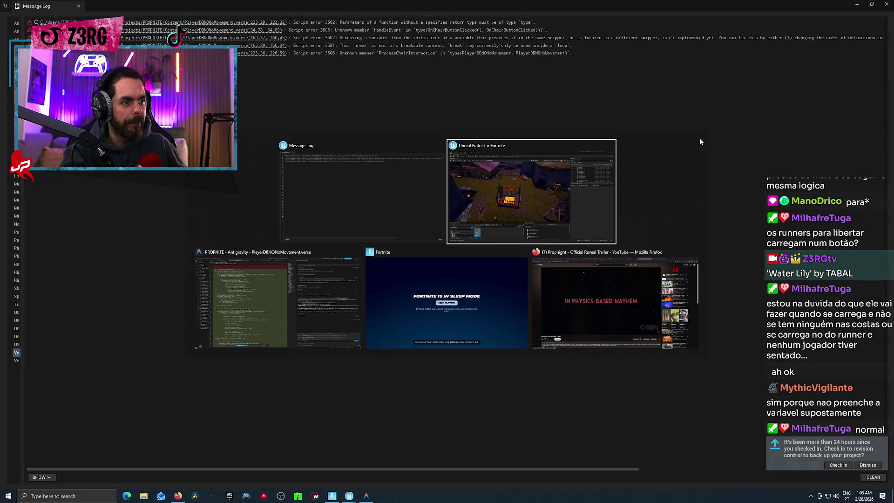
# - Send the error screenshot with 'temos erro, resolve ai' and switch the agent to Fast mode
pyautogui.hotkey('alt', 'Tab')
pyautogui.hotkey('alt', 'Tab')
pyautogui.hotkey('alt', 'Tab')
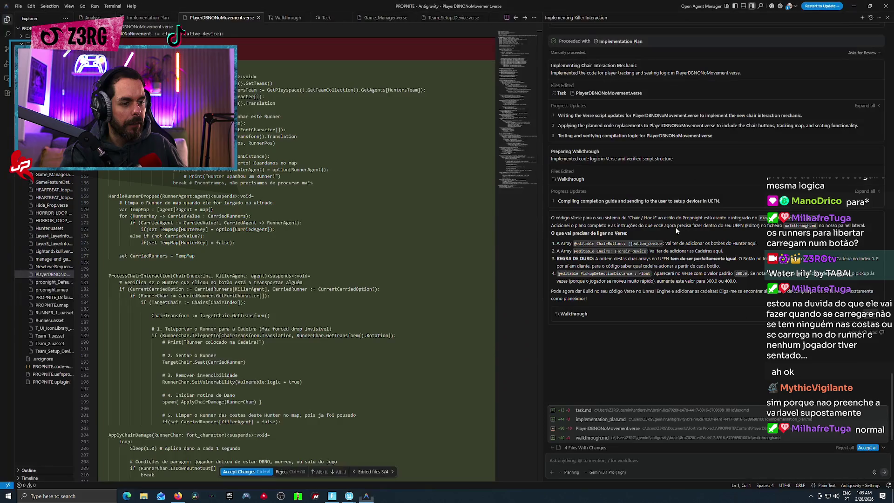
pyautogui.hotkey('ctrl', 'v')
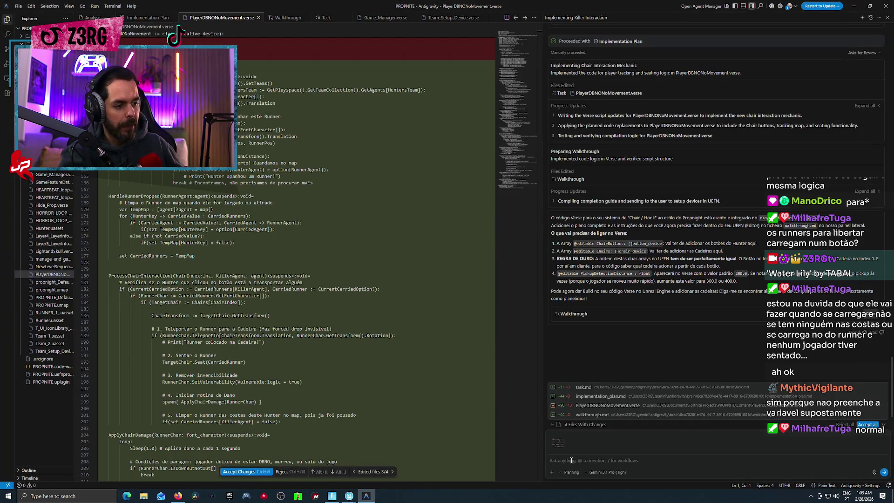
pyautogui.write('temos erro')
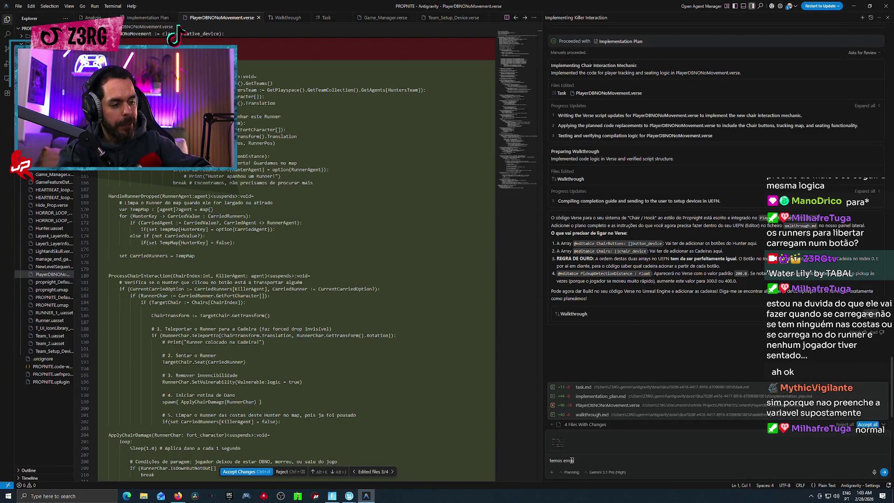
pyautogui.write(', resolve ai')
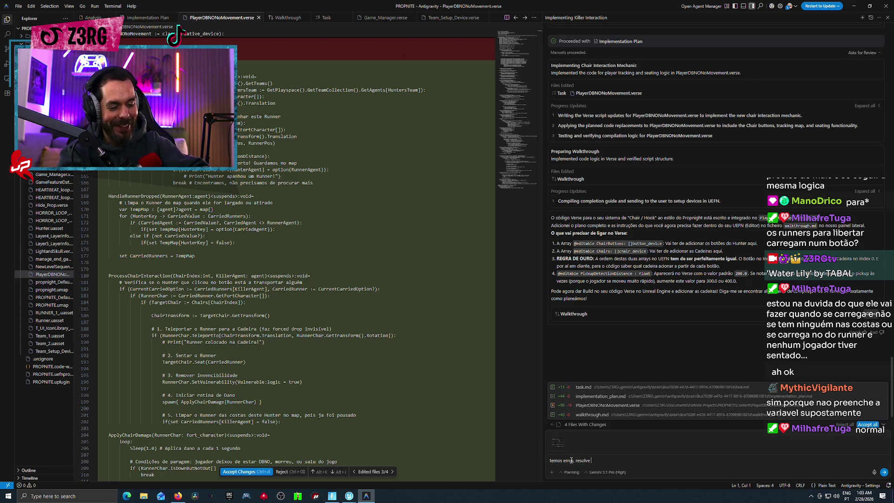
pyautogui.press('Return')
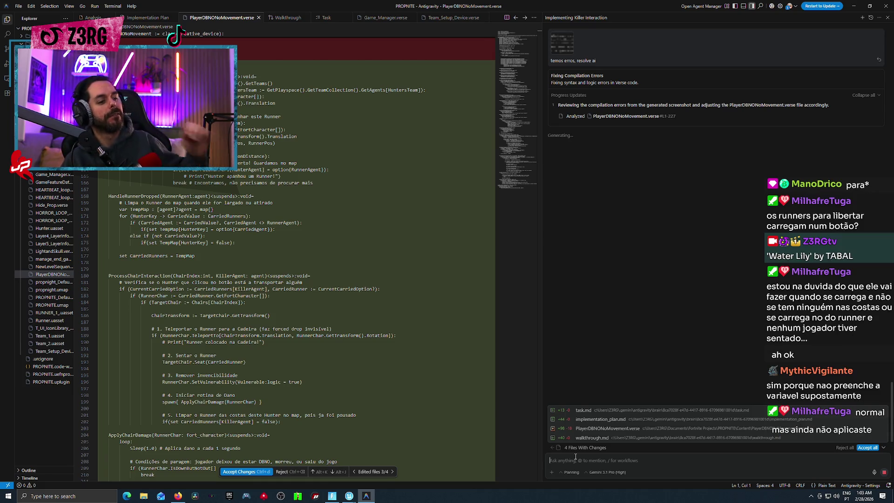
pyautogui.click(571, 472)
pyautogui.click(578, 452)
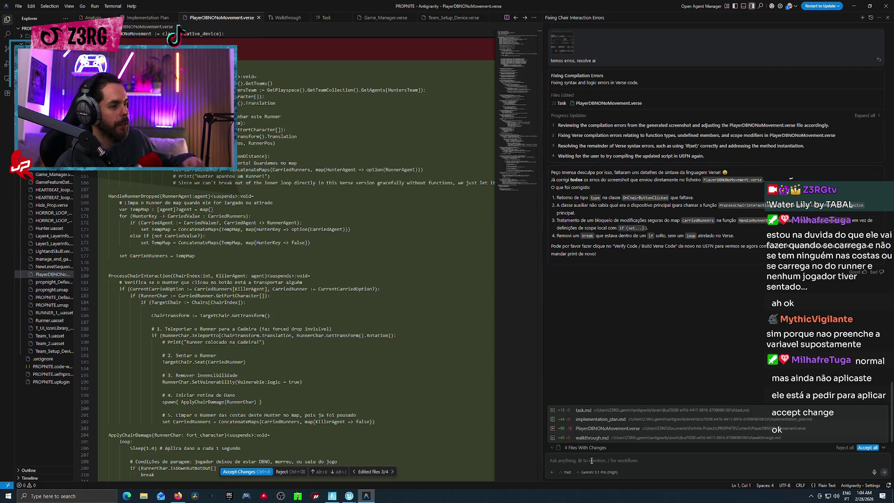
# - Close the message log, recompile the Verse code and snip the three remaining errors
pyautogui.moveTo(349, 496)
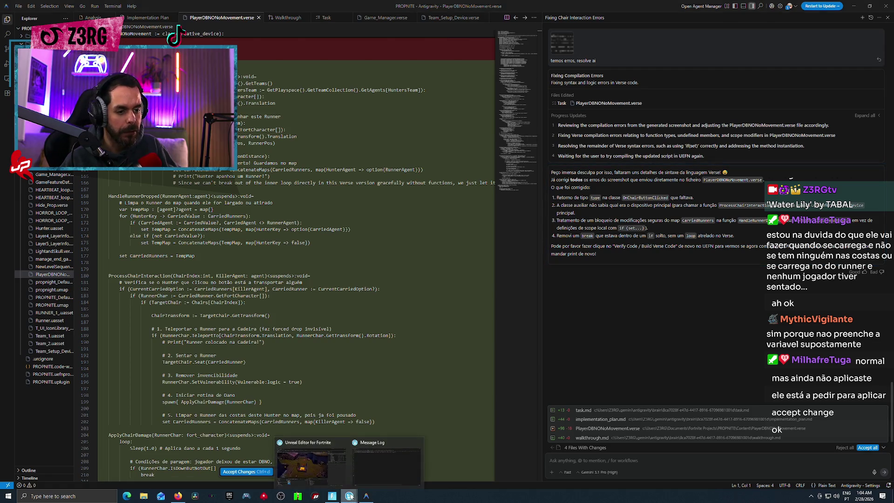
pyautogui.click(324, 443)
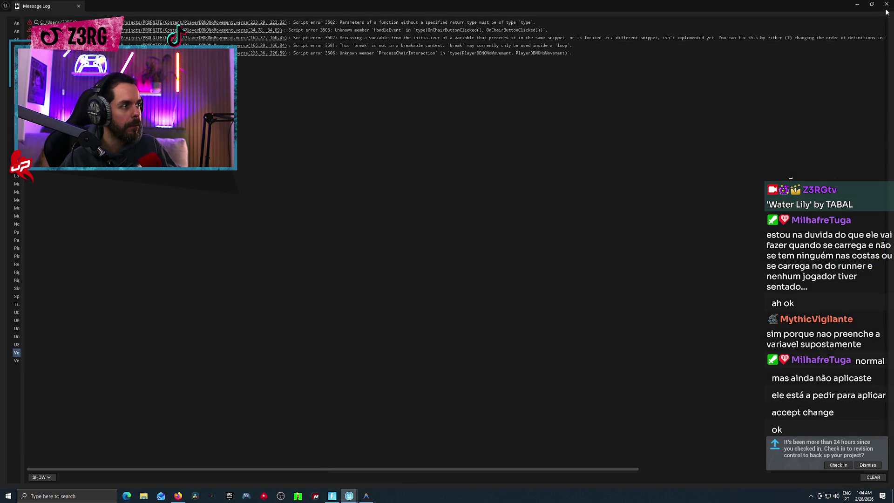
pyautogui.click(887, 5)
pyautogui.click(213, 27)
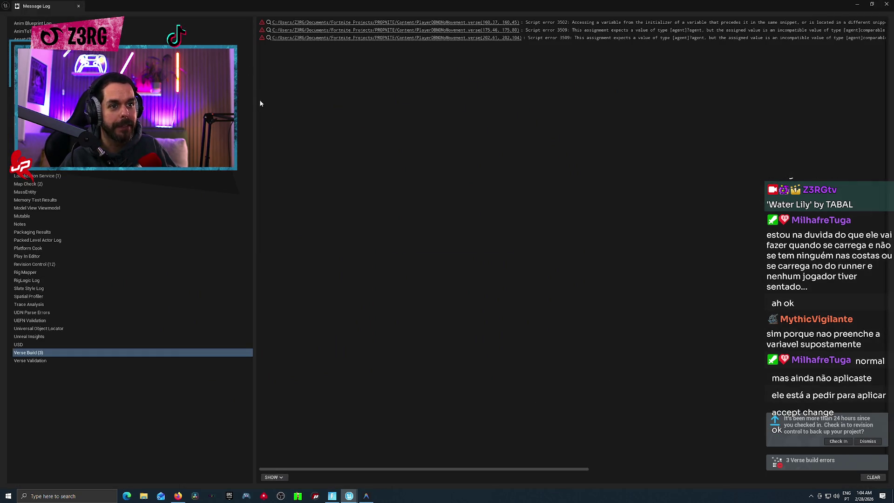
pyautogui.moveTo(80, 51)
pyautogui.mouseDown()
pyautogui.moveTo(11, 51)
pyautogui.moveTo(31, 43)
pyautogui.moveTo(771, 29)
pyautogui.moveTo(888, 17)
pyautogui.mouseUp()
pyautogui.press('super+shift+s')
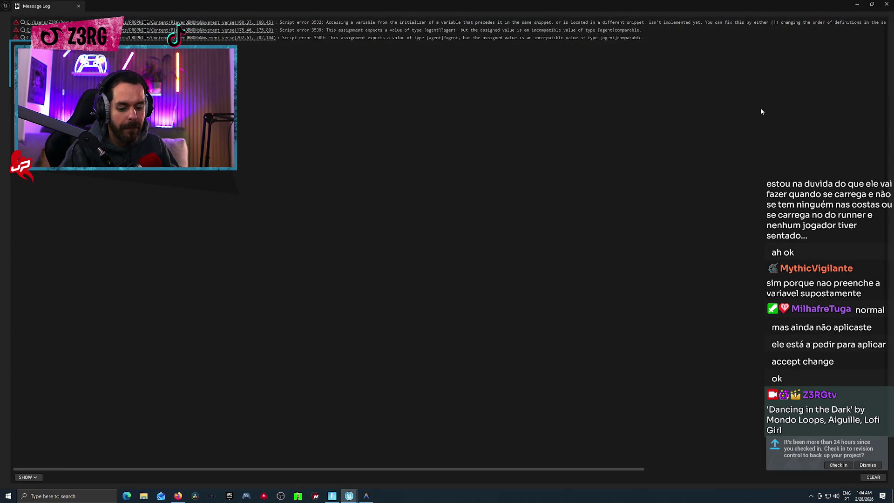
pyautogui.hotkey('alt', 'Tab')
pyautogui.hotkey('alt', 'Tab')
pyautogui.hotkey('alt', 'Tab')
pyautogui.hotkey('alt', 'Tab')
pyautogui.hotkey('alt', 'Tab')
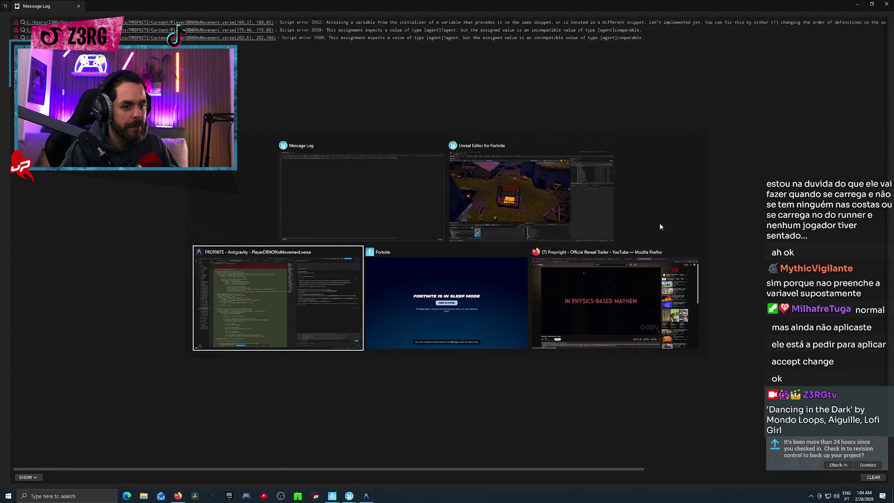
# - Send the new error screenshot with 'tens ai mais uns para corrigir'
pyautogui.hotkey('ctrl', 'v')
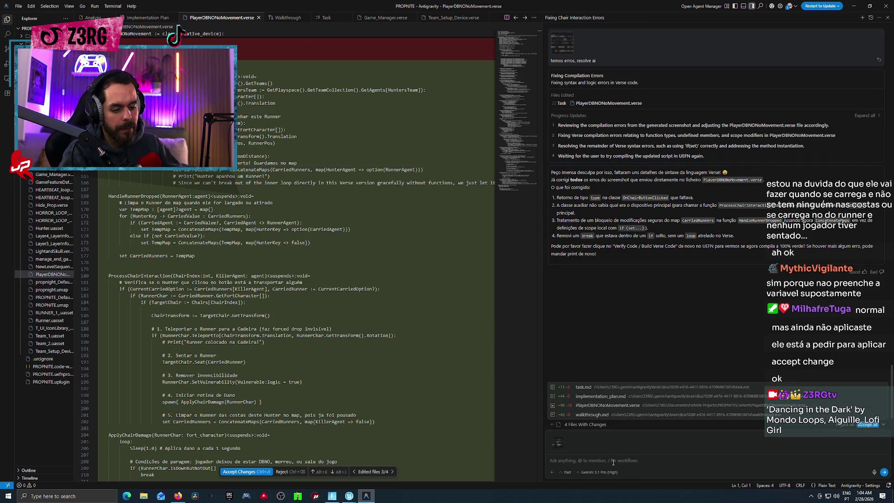
pyautogui.write('tens ai m')
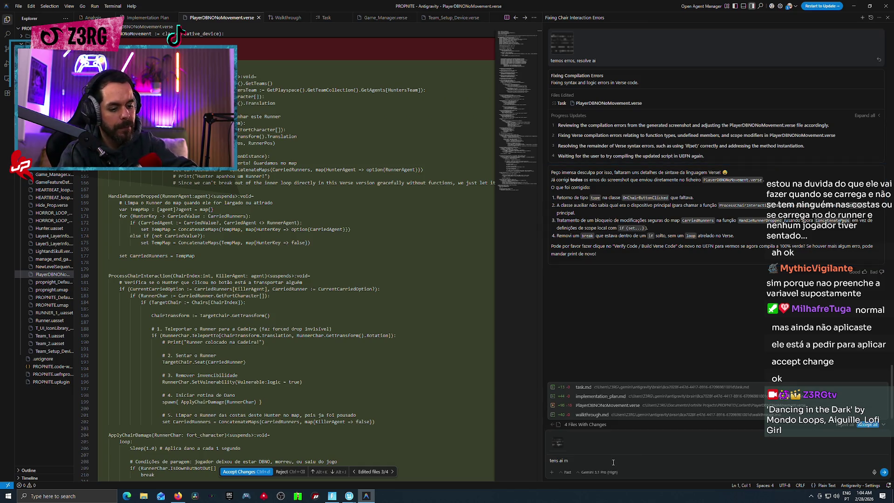
pyautogui.write('aus ')
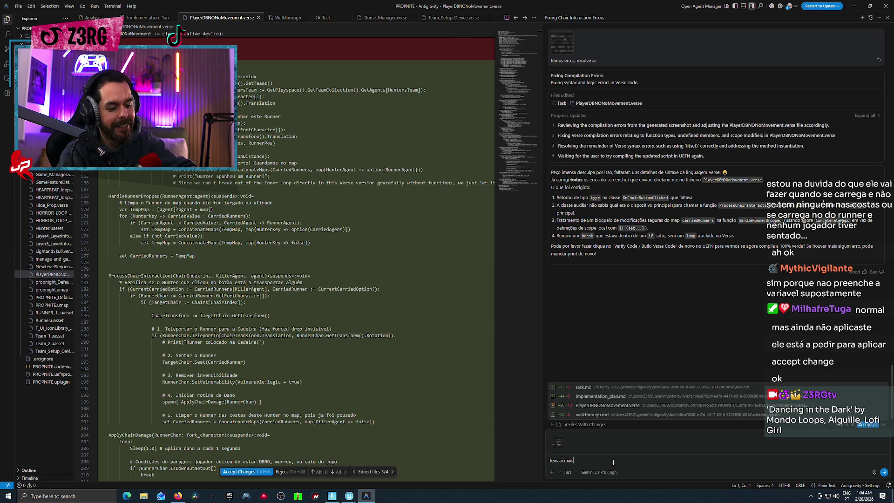
pyautogui.write(' unspara corrigir')
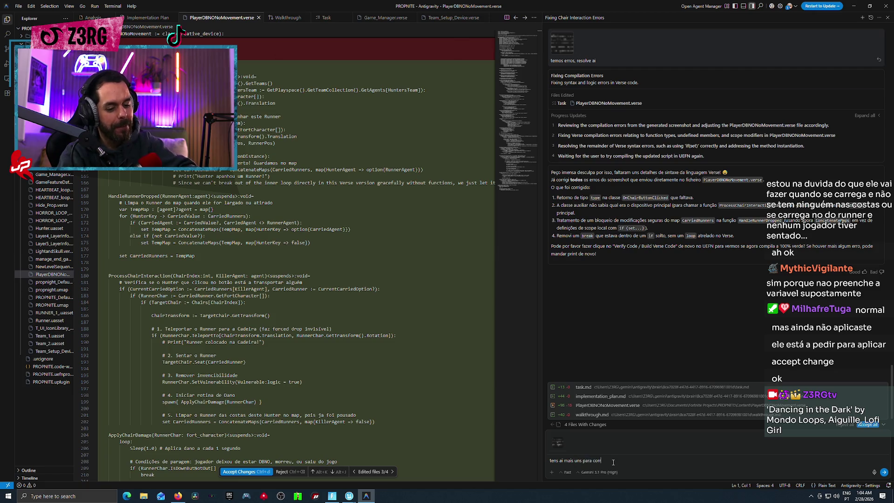
pyautogui.press('Return')
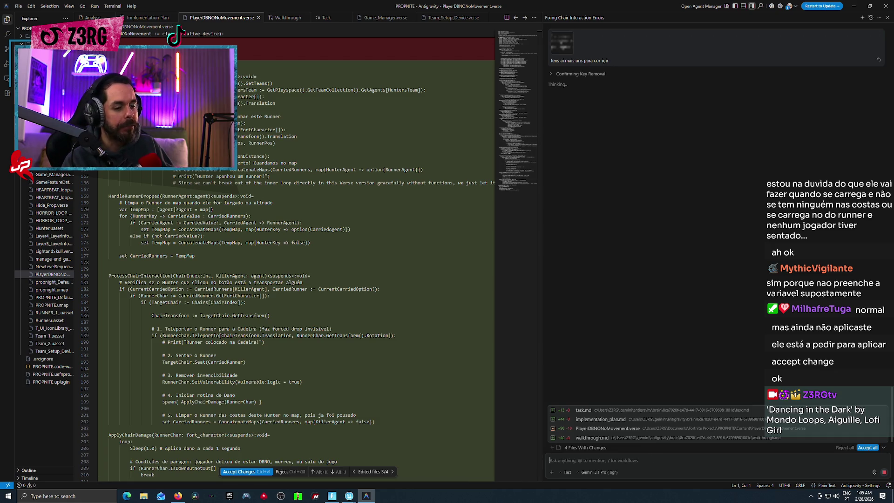
# - Load fab.com in a new browser tab
pyautogui.moveTo(333, 496)
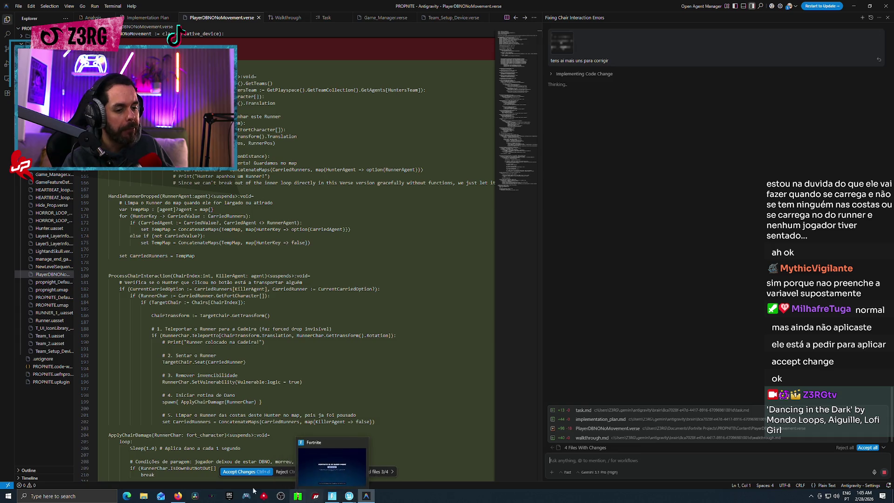
pyautogui.click(178, 495)
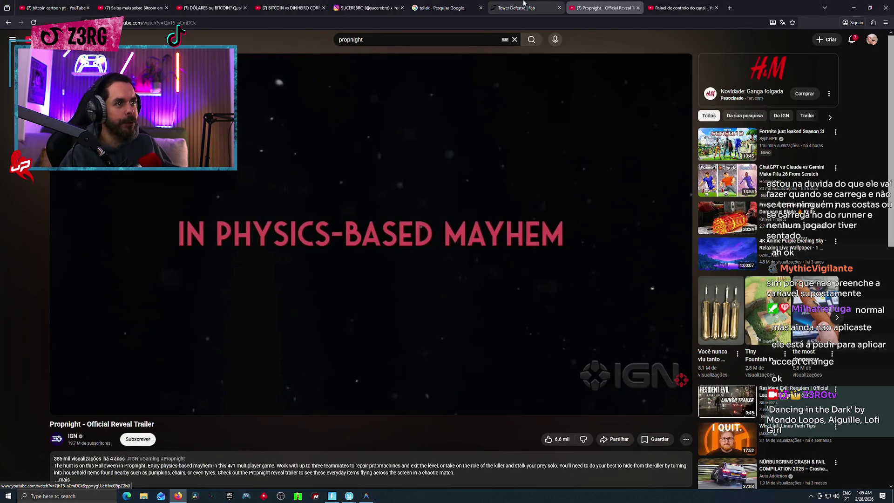
pyautogui.click(732, 7)
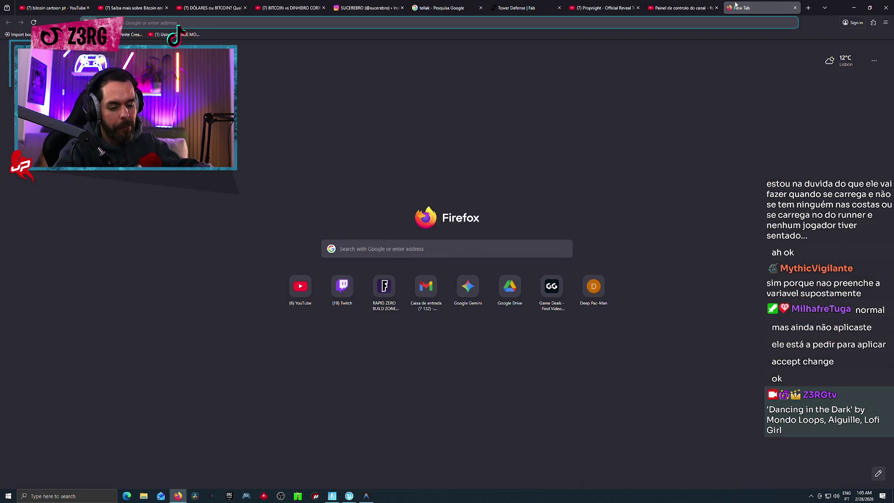
pyautogui.write('fab.com')
pyautogui.press('Return')
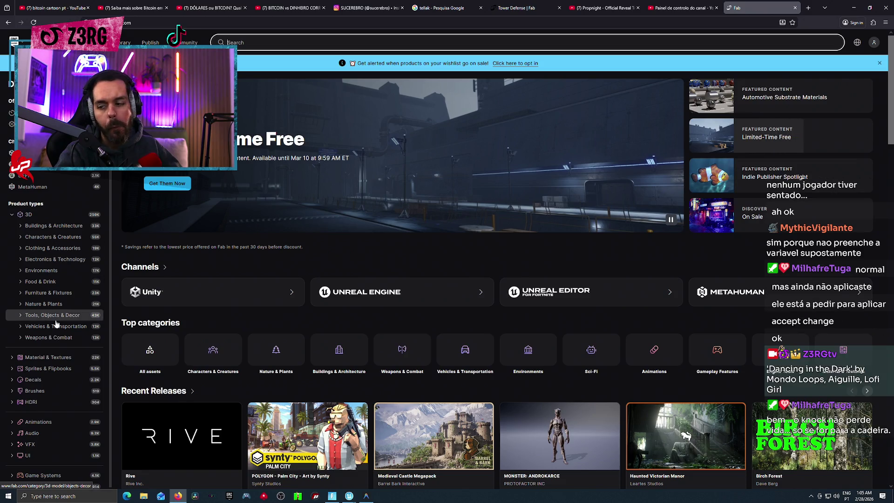
# - Browse the animation packs in Fab's Animations category, then return to the code editor
pyautogui.click(61, 427)
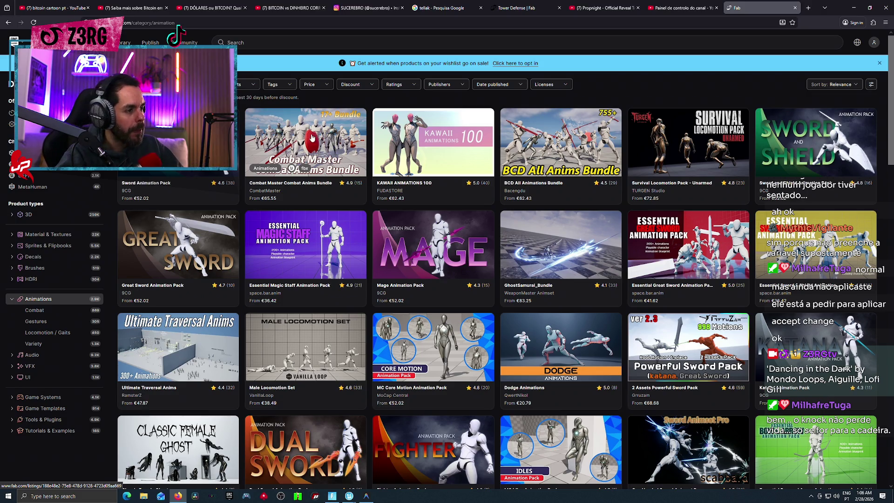
pyautogui.scroll(-5, 319, 207)
pyautogui.scroll(-2, 321, 213)
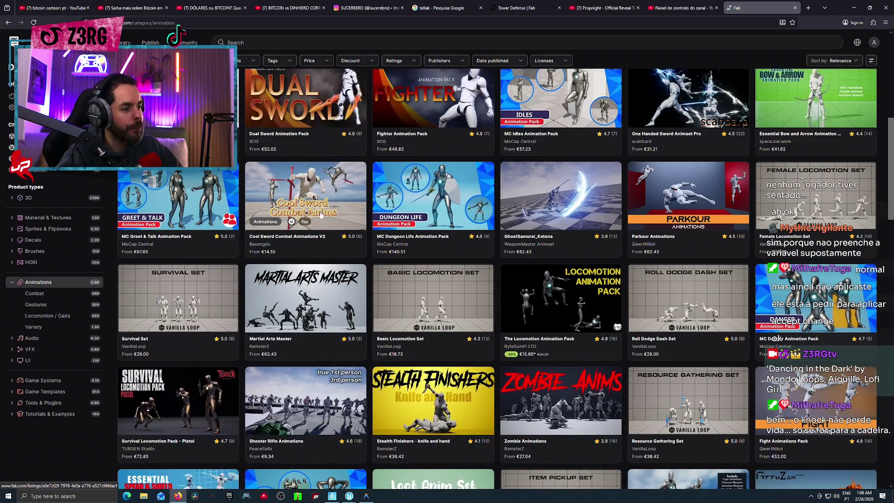
pyautogui.scroll(-2, 320, 214)
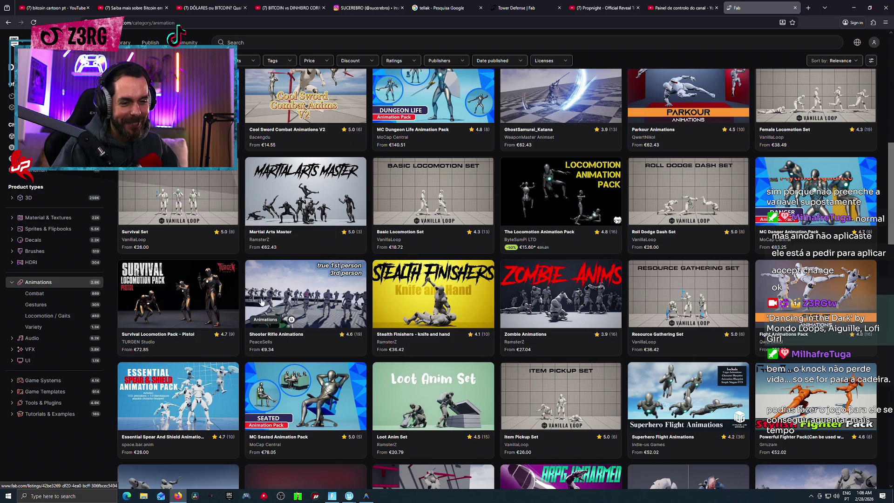
pyautogui.scroll(-3, 310, 328)
pyautogui.scroll(-2, 312, 335)
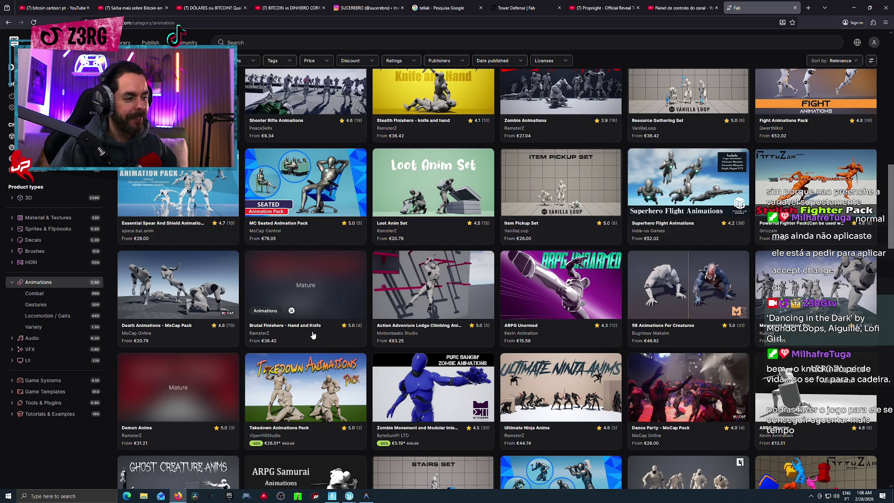
pyautogui.scroll(-3, 312, 335)
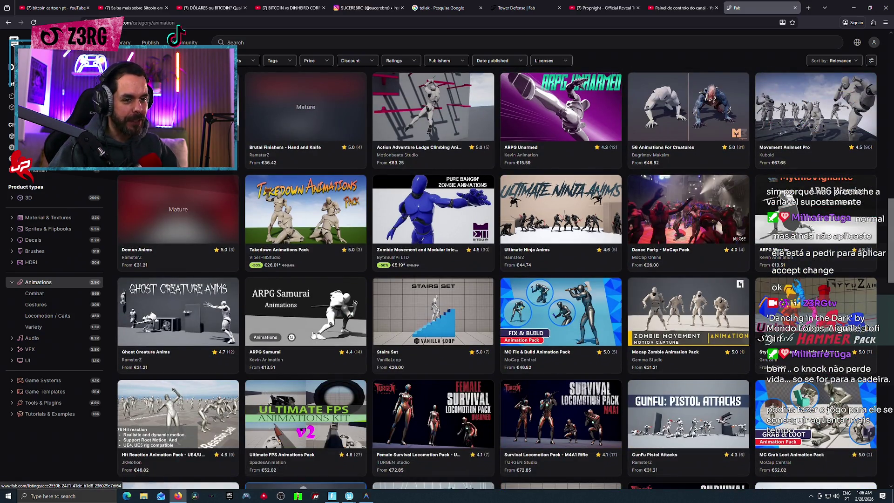
pyautogui.hotkey('alt', 'Tab')
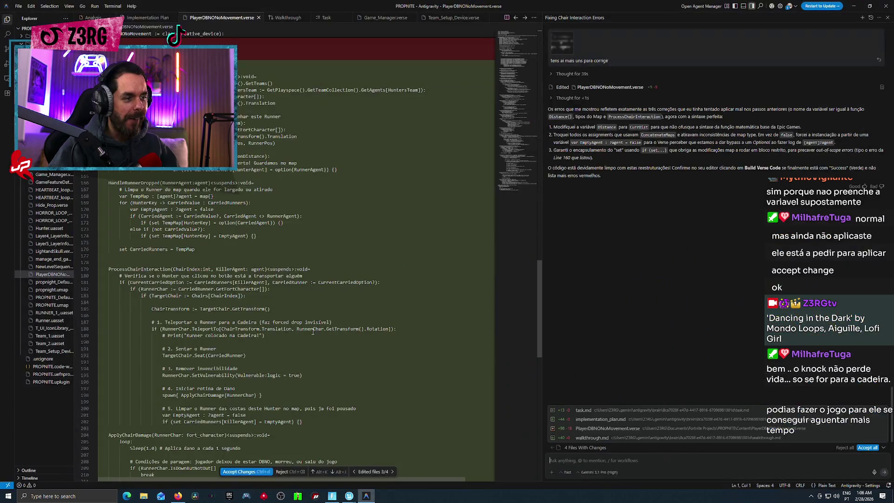
# - Close the message log and recompile the Verse code, widening the error list
pyautogui.hotkey('alt', 'Tab')
pyautogui.hotkey('alt', 'Tab')
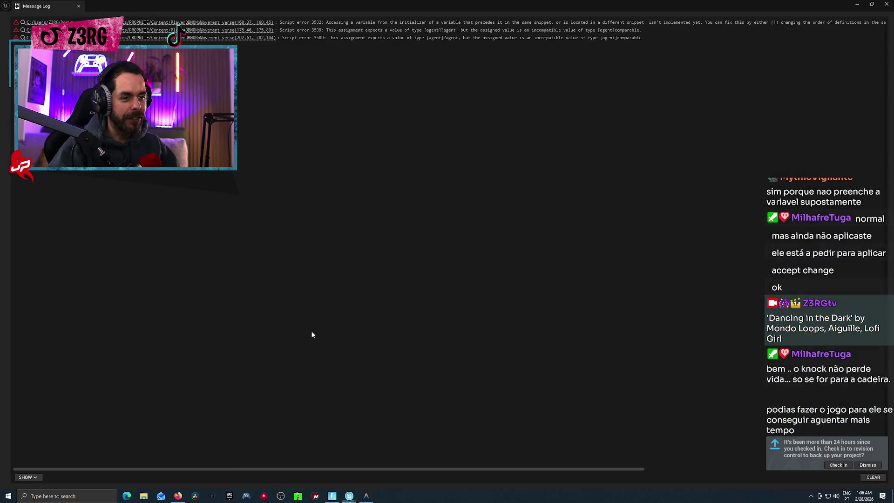
pyautogui.click(887, 5)
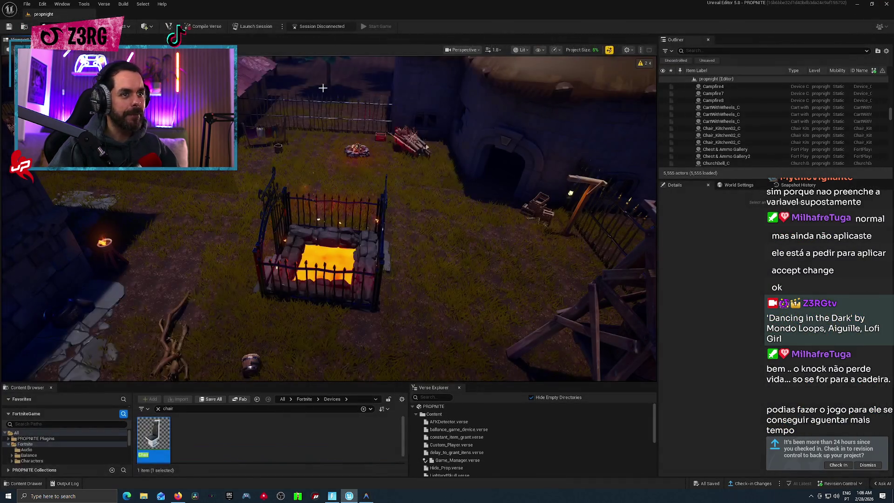
pyautogui.click(206, 27)
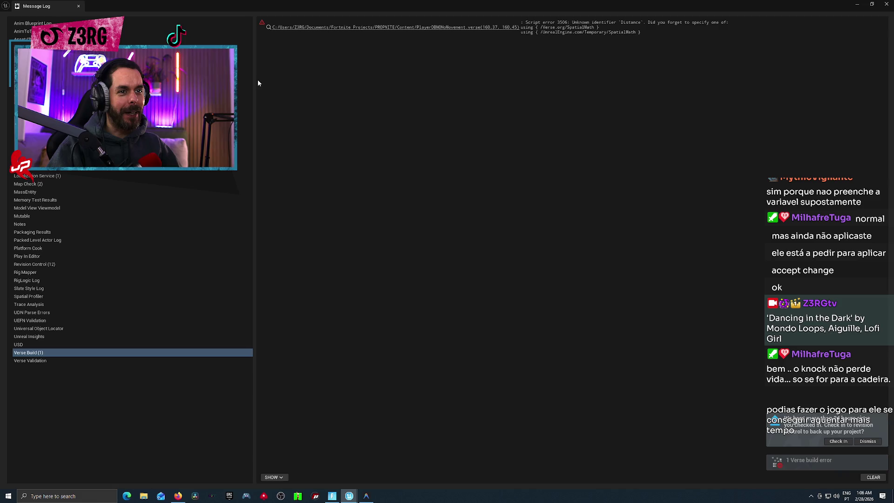
pyautogui.moveTo(255, 80); pyautogui.dragTo(56, 78)
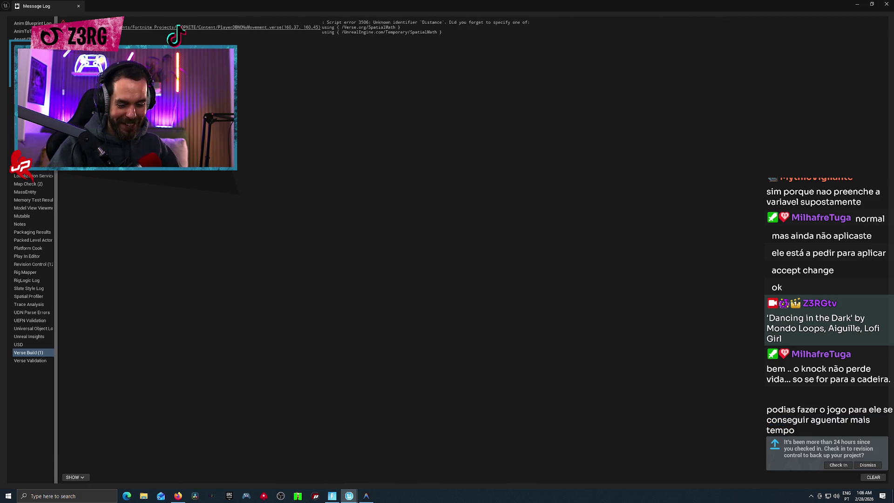
# - Paste a screenshot of the unknown 'Distance' error into the Antigravity agent chat
pyautogui.press('shift+super+s')
pyautogui.moveTo(54, 43)
pyautogui.mouseDown()
pyautogui.moveTo(410, 34)
pyautogui.moveTo(564, 8)
pyautogui.moveTo(562, 18)
pyautogui.mouseUp()
pyautogui.hotkey('alt', 'Tab')
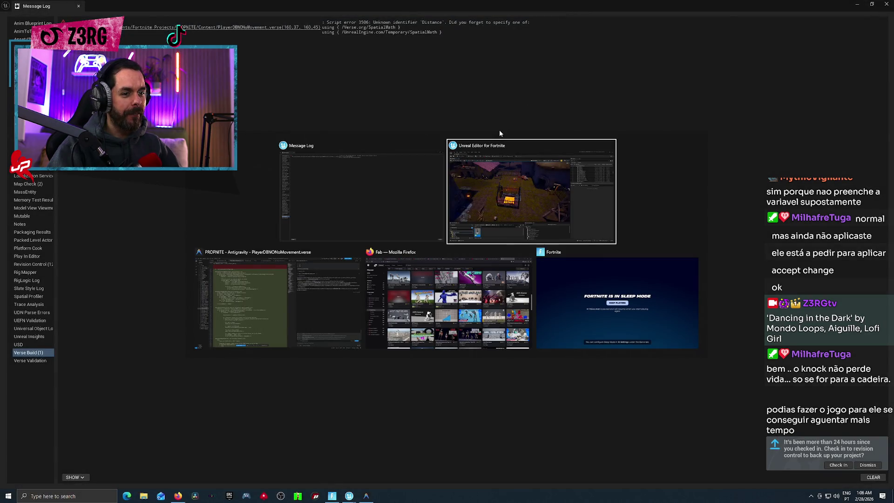
pyautogui.hotkey('alt', 'Tab')
pyautogui.hotkey('ctrl', 'v')
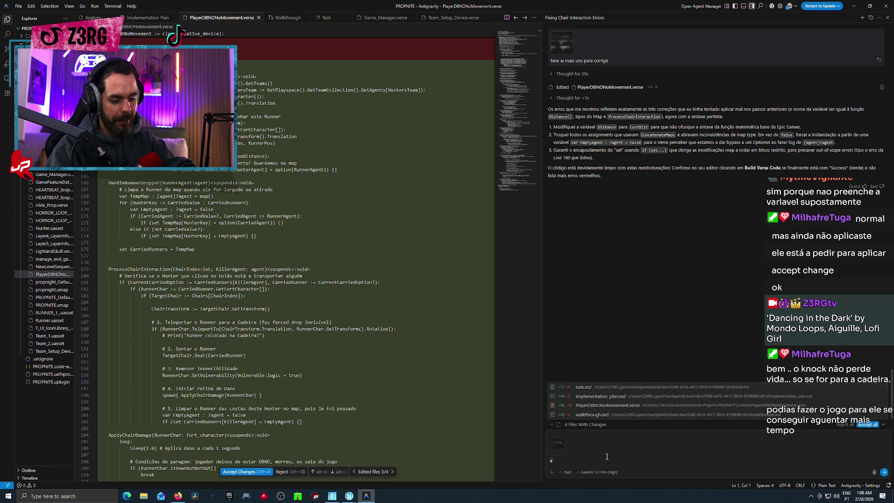
# - Report the remaining Distance error ('ainda falta este erro') so the agent adds the SpatialMath import
pyautogui.write('ainda falta este erro')
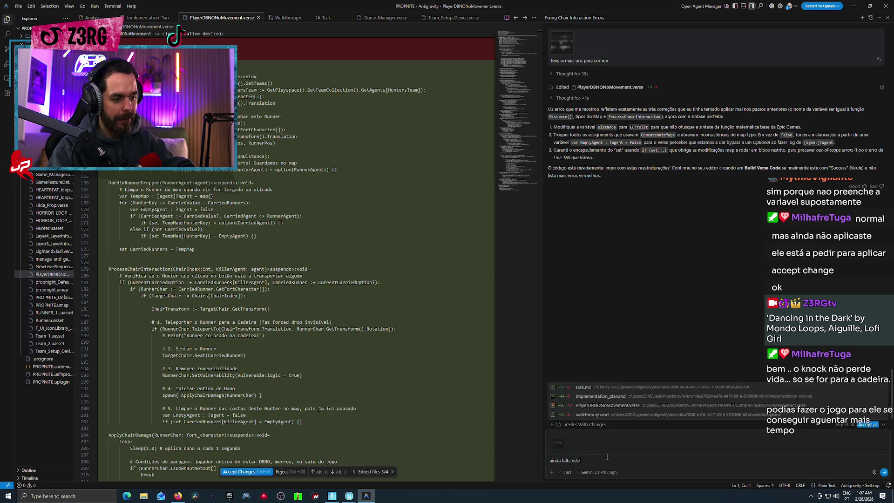
pyautogui.press('Return')
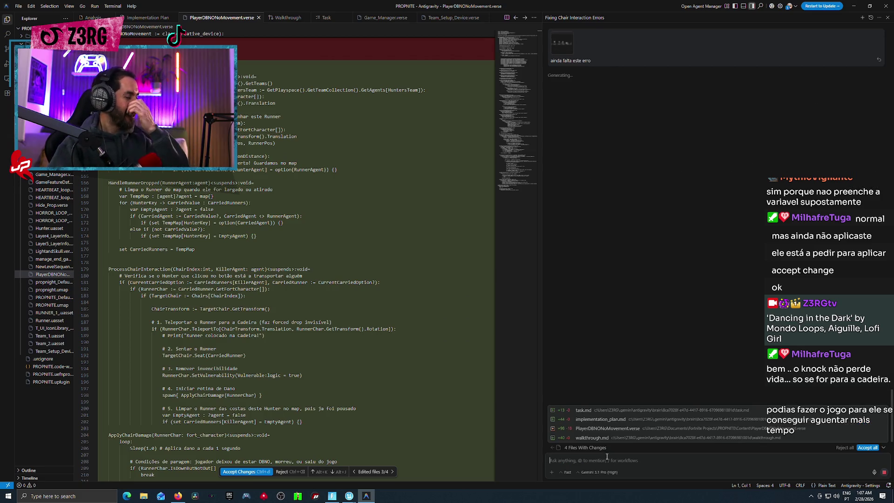
pyautogui.scroll(2, 693, 247)
pyautogui.scroll(2, 693, 245)
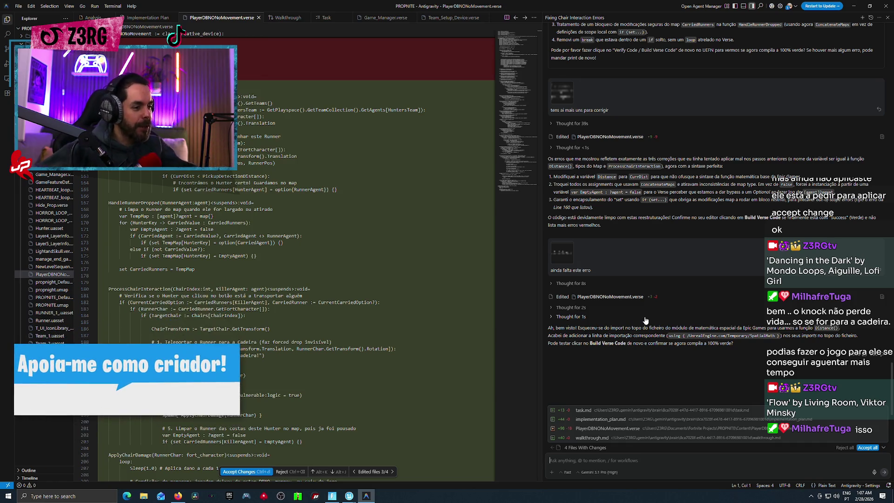
pyautogui.hotkey('alt', 'Tab')
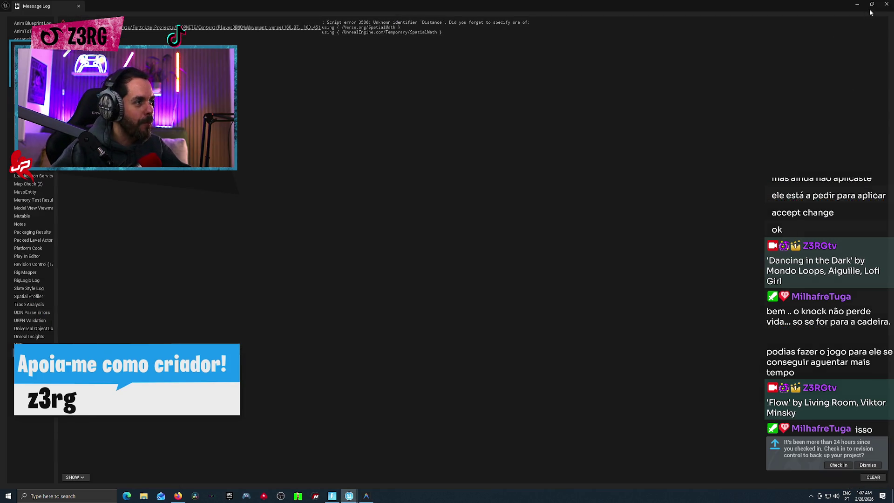
# - Close the Message Log and recompile the Verse code so it builds without errors
pyautogui.click(886, 5)
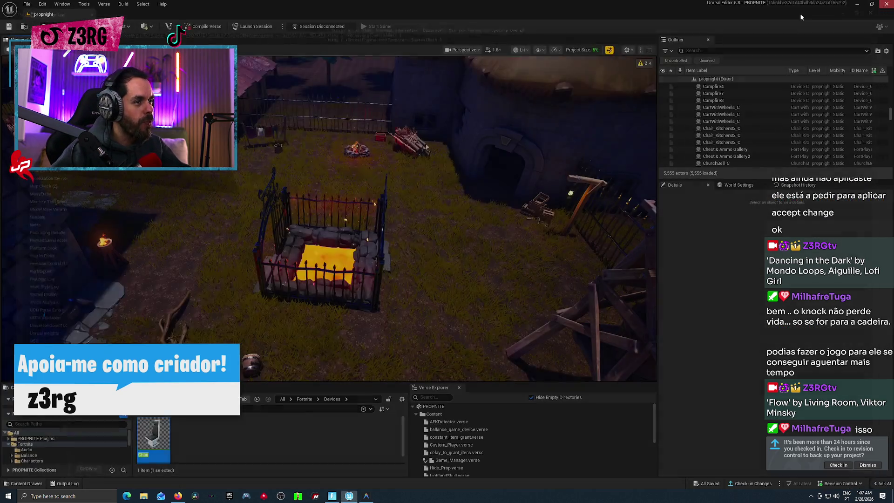
pyautogui.click(200, 28)
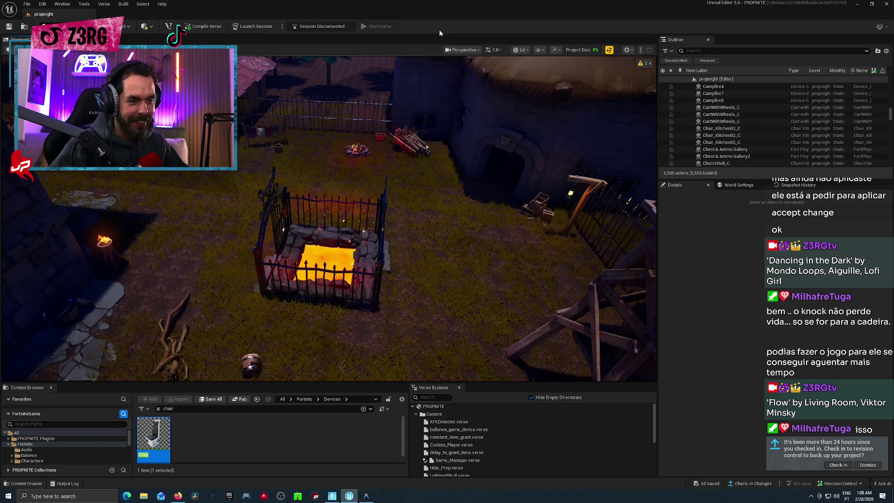
pyautogui.hotkey('alt', 'Tab')
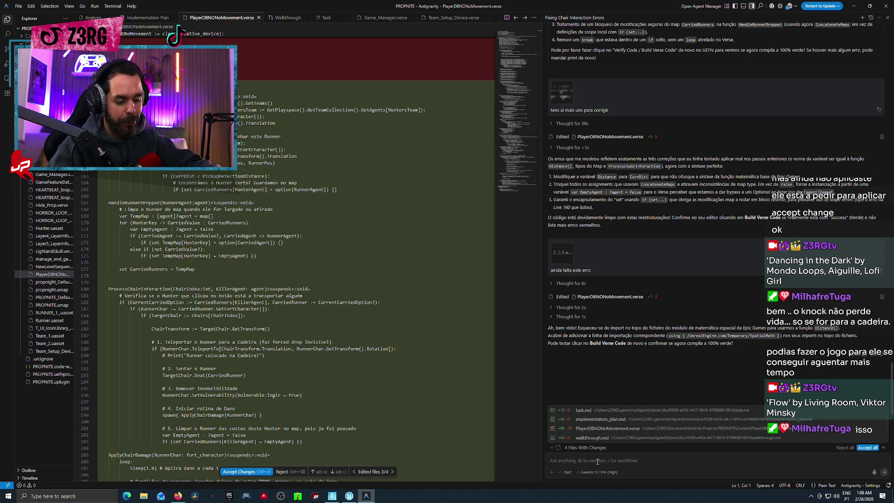
# - Tell the agent the code now compiles and ask what UEFN setup the chair needs
pyautogui.write('comOU,')
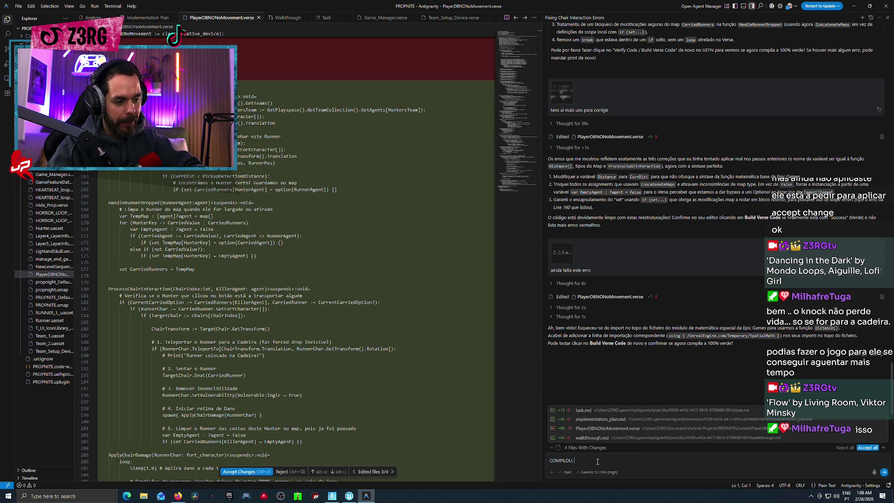
pyautogui.write('mas agora')
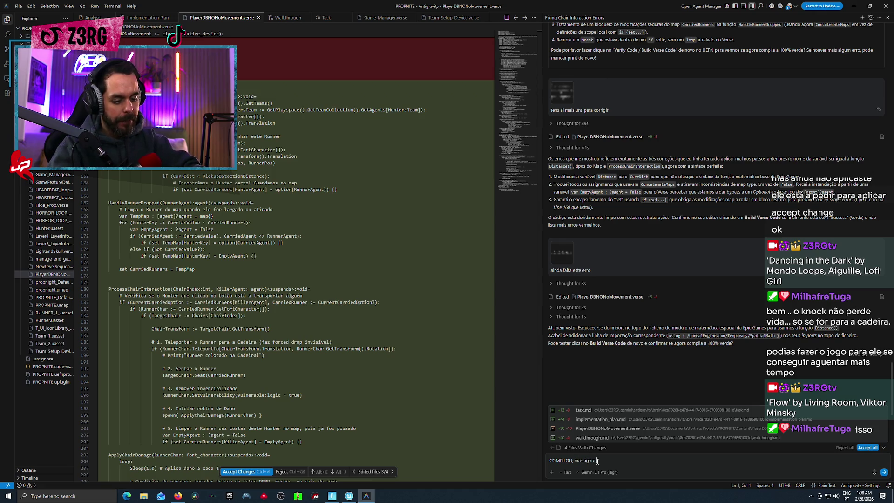
pyautogui.write('inda não tenho a cadeira, diz-me t')
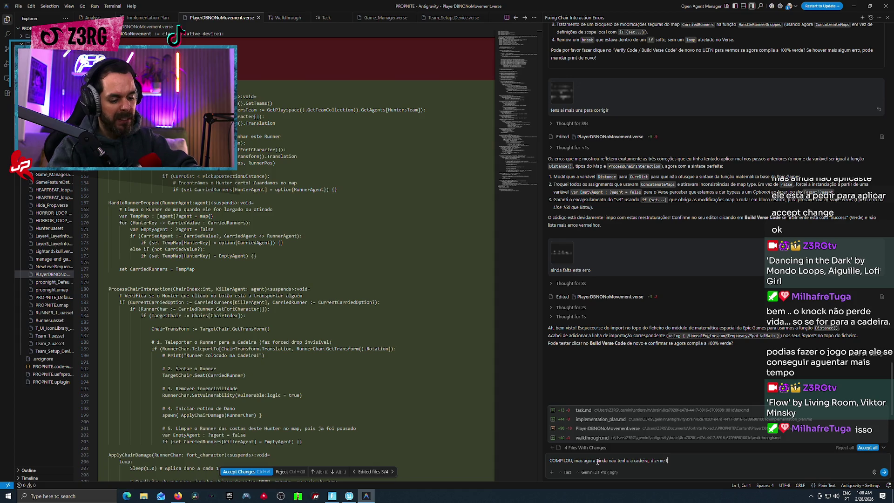
pyautogui.write('udo o que tenho de colocar no UEFN')
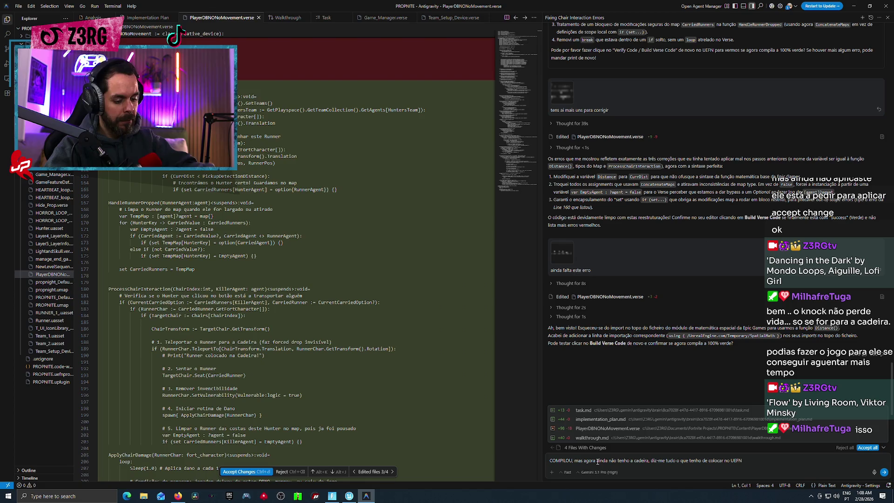
pyautogui.write('cionar')
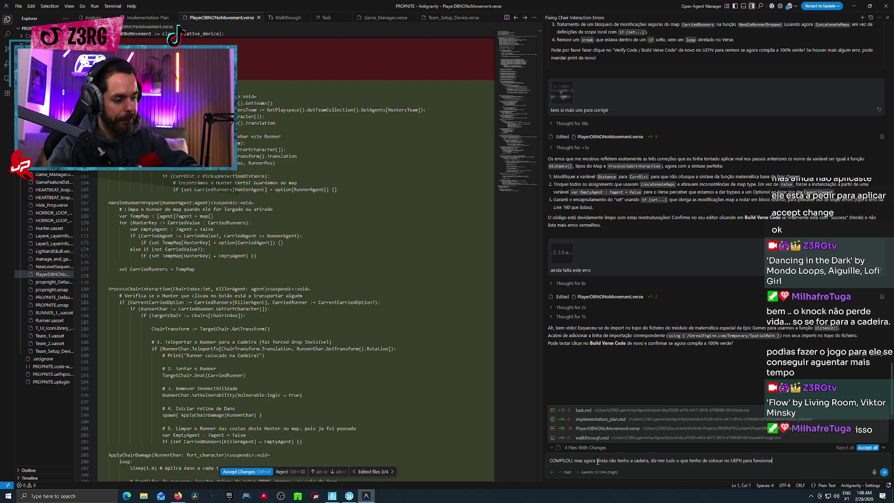
pyautogui.press('Return')
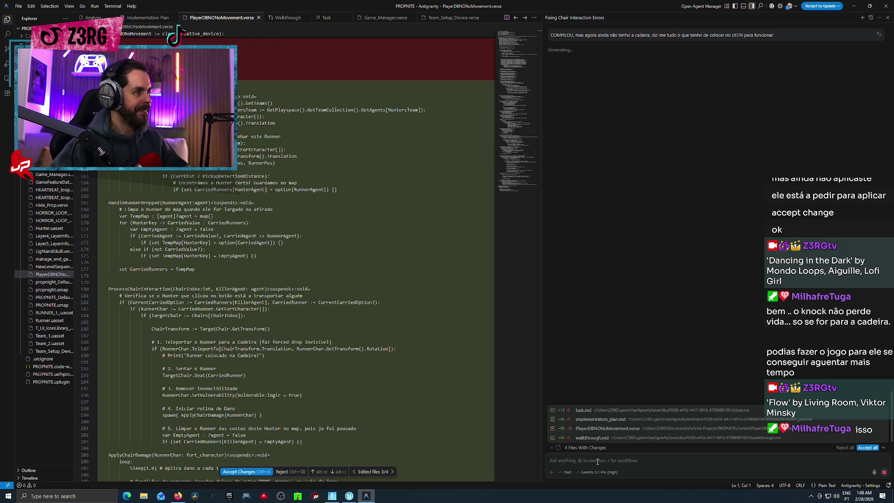
pyautogui.hotkey('alt', 'Tab')
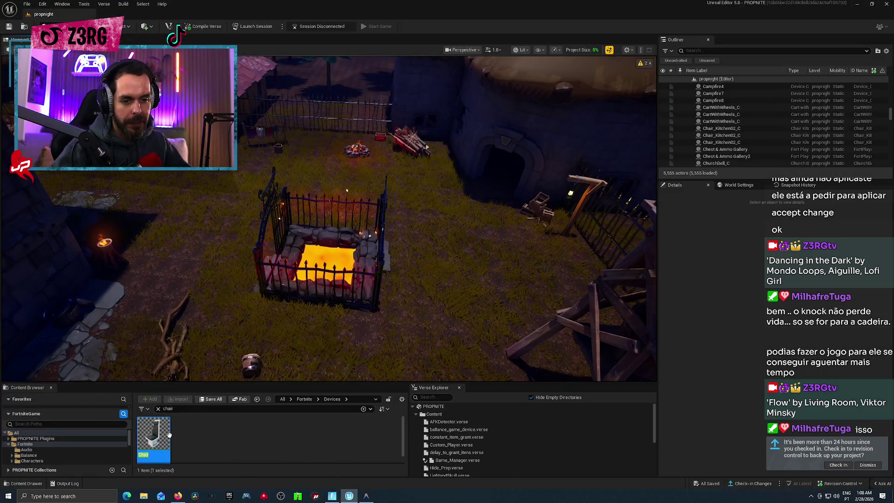
# - Place two Chair devices, Chair and Chair2, beside the caged lava pit
pyautogui.moveTo(154, 437)
pyautogui.mouseDown()
pyautogui.moveTo(437, 272)
pyautogui.moveTo(461, 273)
pyautogui.moveTo(433, 284)
pyautogui.moveTo(410, 275)
pyautogui.moveTo(419, 275)
pyautogui.moveTo(349, 279)
pyautogui.moveTo(343, 368)
pyautogui.mouseUp()
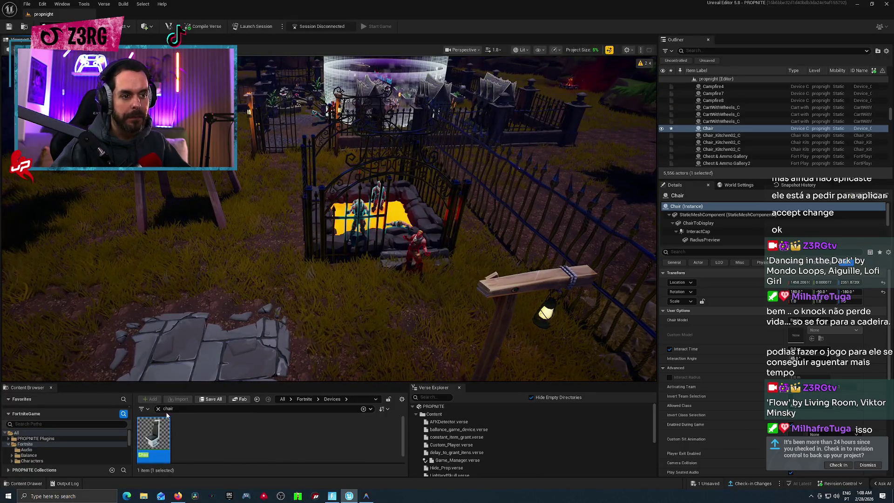
pyautogui.moveTo(154, 440)
pyautogui.mouseDown()
pyautogui.moveTo(379, 222)
pyautogui.moveTo(326, 280)
pyautogui.moveTo(301, 279)
pyautogui.mouseUp()
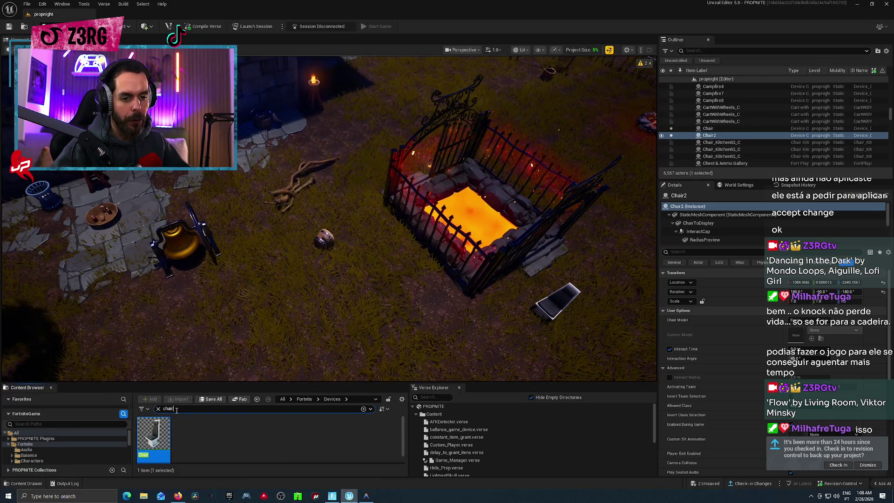
pyautogui.click(168, 409)
# - Add a Button device from a 'butt' search and nudge it onto the first chair
pyautogui.write('butt')
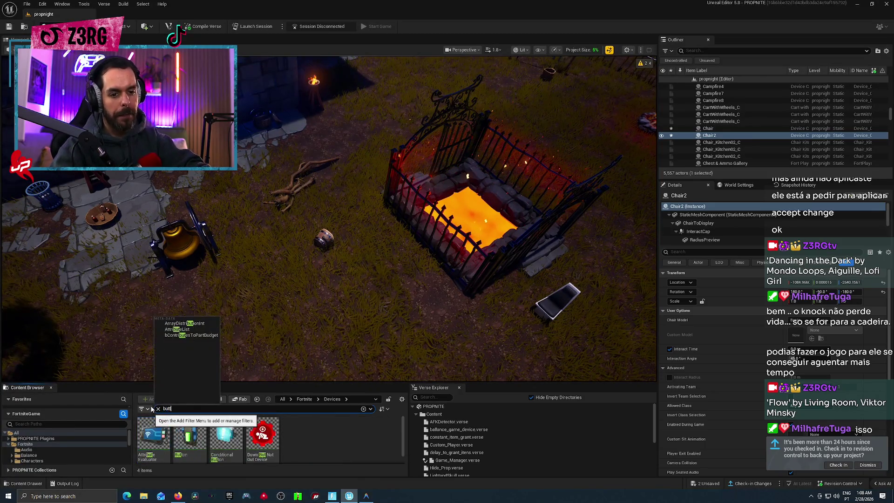
pyautogui.moveTo(153, 435)
pyautogui.mouseDown()
pyautogui.moveTo(359, 376)
pyautogui.moveTo(542, 300)
pyautogui.mouseUp()
pyautogui.press('f')
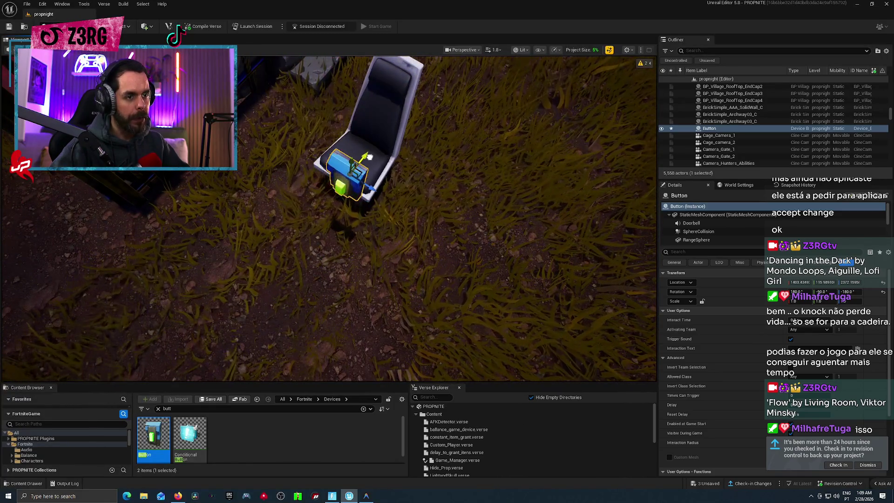
pyautogui.moveTo(378, 167); pyautogui.dragTo(399, 148)
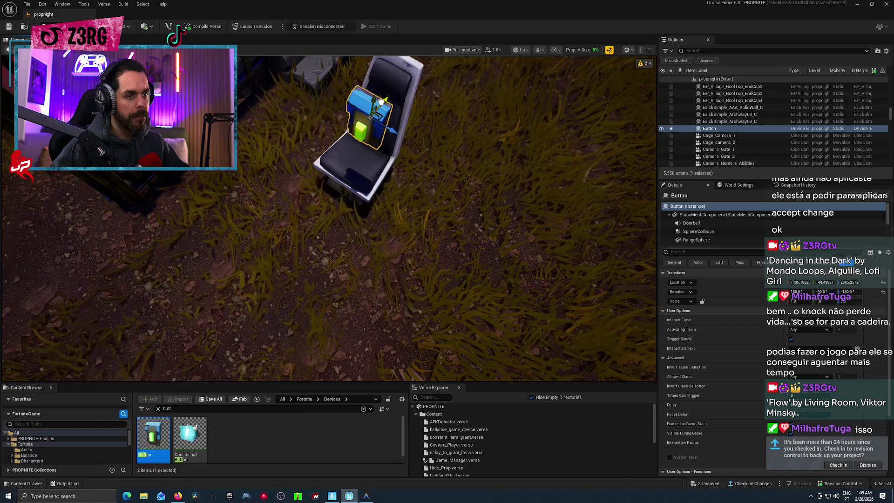
pyautogui.moveTo(371, 169)
pyautogui.mouseDown()
pyautogui.moveTo(326, 135)
pyautogui.moveTo(298, 163)
pyautogui.mouseUp()
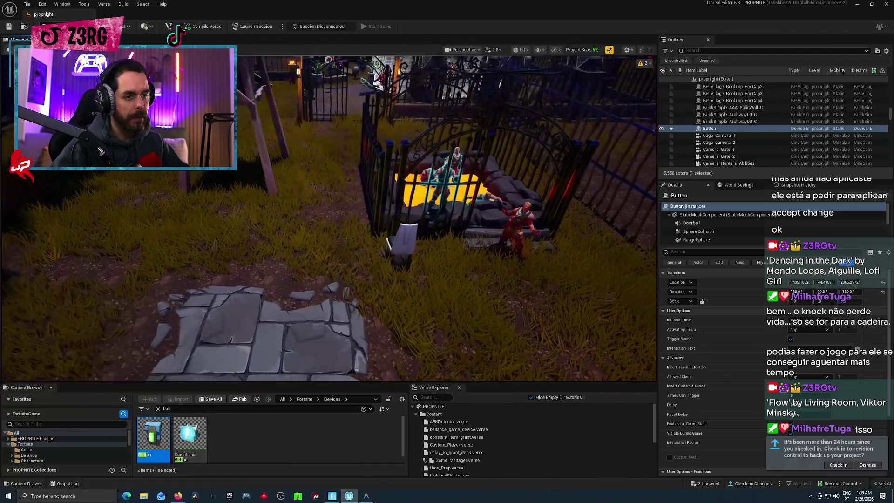
# - Turn Chair2 180°, place Button2 at it, and turn that button 180° too
pyautogui.click(391, 287)
pyautogui.scroll(2, 392, 288)
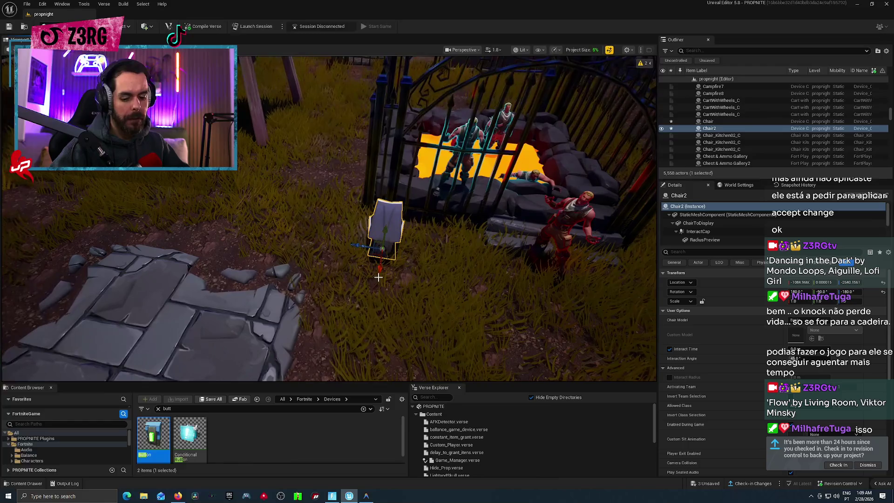
pyautogui.moveTo(367, 274); pyautogui.dragTo(342, 243)
pyautogui.moveTo(154, 437)
pyautogui.mouseDown()
pyautogui.moveTo(351, 236)
pyautogui.moveTo(389, 239)
pyautogui.moveTo(411, 269)
pyautogui.mouseUp()
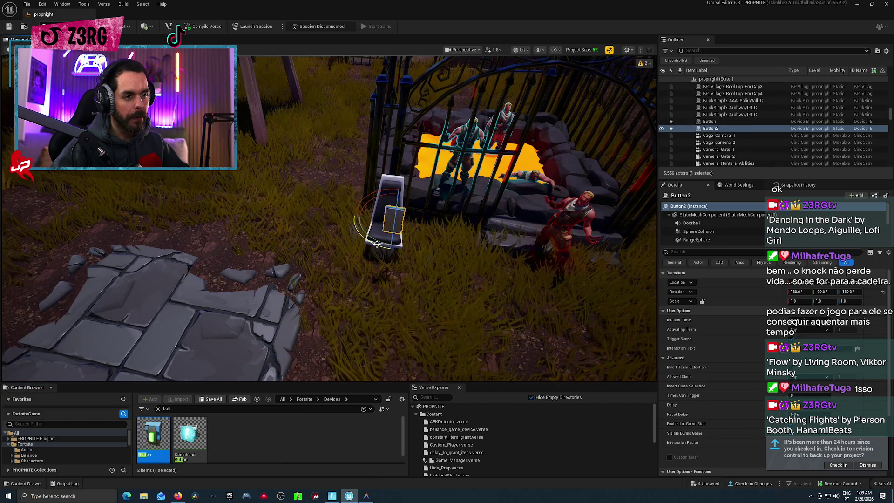
pyautogui.moveTo(377, 244)
pyautogui.mouseDown()
pyautogui.moveTo(354, 219)
pyautogui.moveTo(419, 236)
pyautogui.moveTo(278, 253)
pyautogui.moveTo(274, 220)
pyautogui.mouseUp()
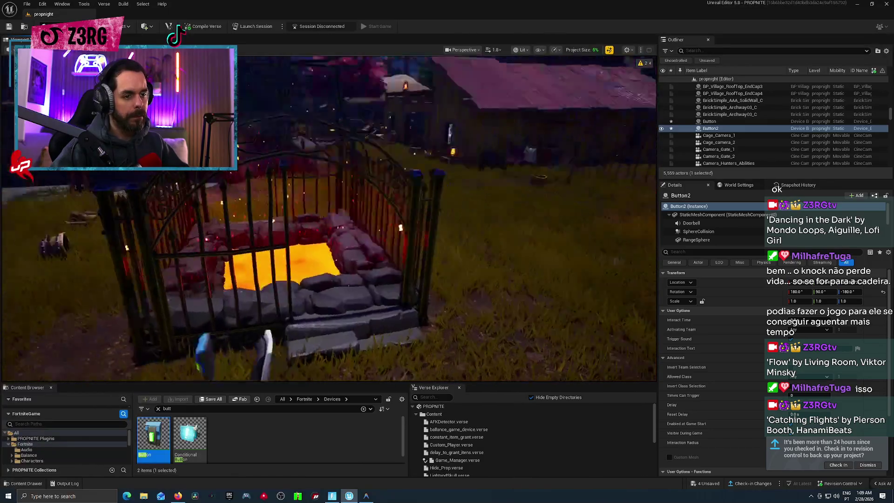
pyautogui.scroll(-5, 335, 208)
pyautogui.click(335, 208)
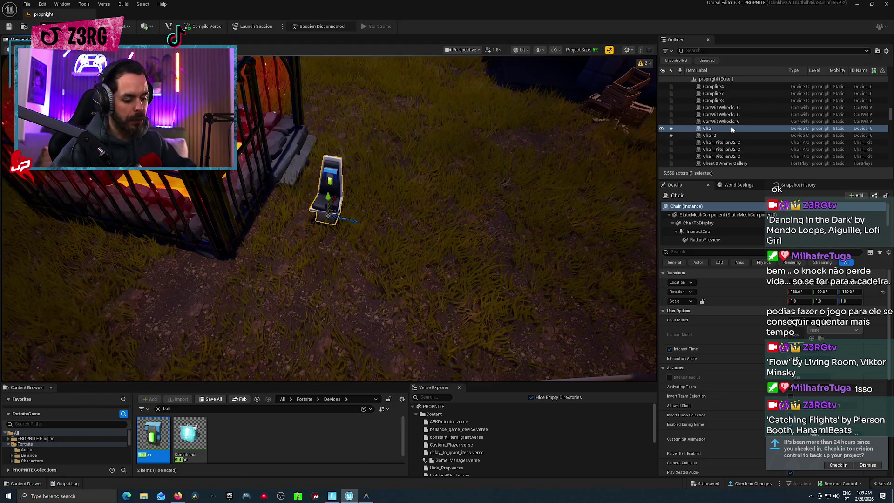
pyautogui.press('F2')
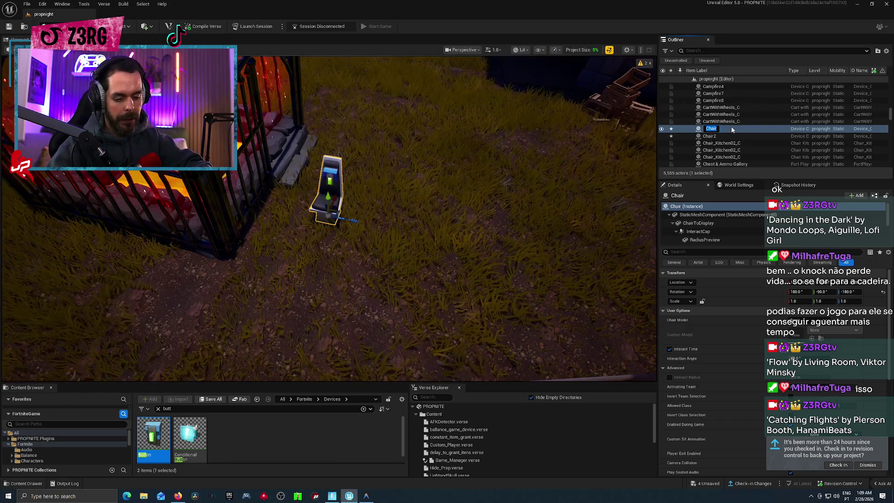
# - Rename the chairs to Cadeira 1 and Cadeira 2
pyautogui.write('adeira 1')
pyautogui.press('Return')
pyautogui.doubleClick(731, 128)
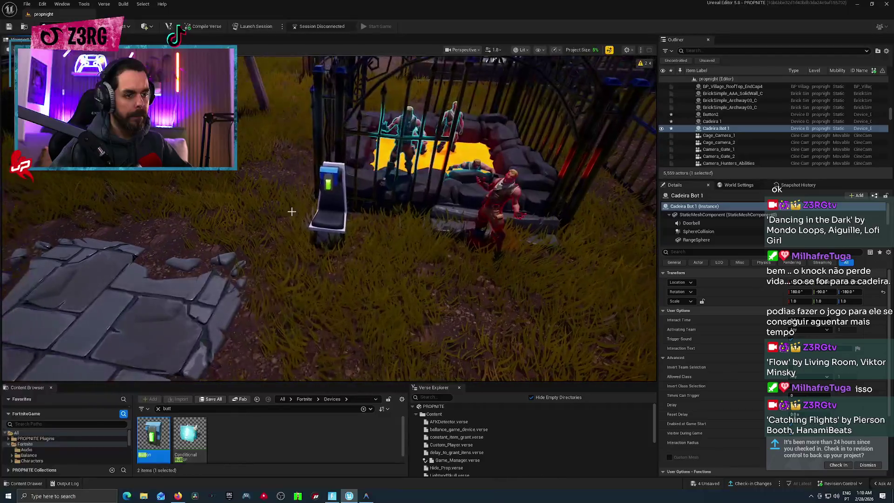
pyautogui.scroll(-5, 724, 134)
pyautogui.click(717, 128)
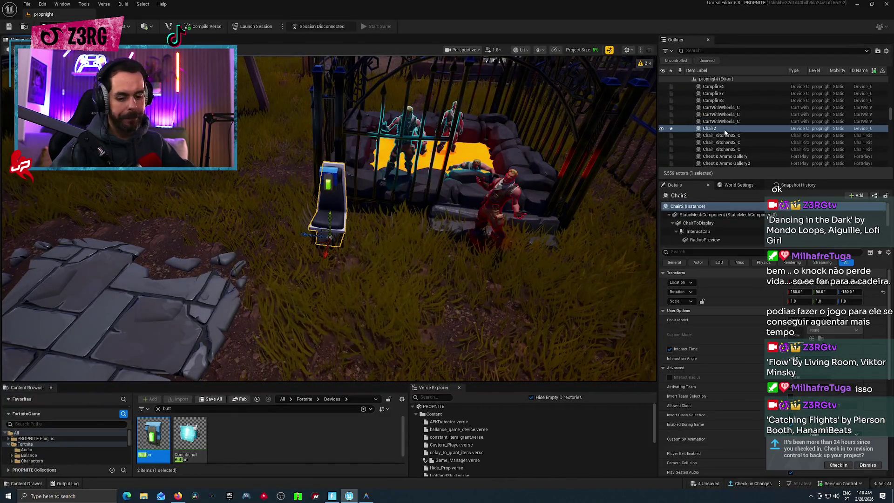
pyautogui.click(725, 129)
pyautogui.write('adeira')
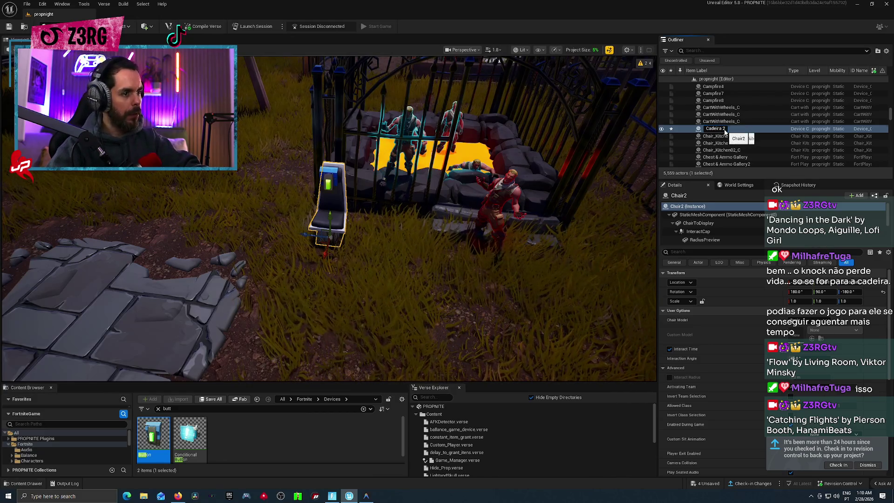
pyautogui.press('Return')
# - Rename the Button2 device to Cadeira Bot 2
pyautogui.click(330, 182)
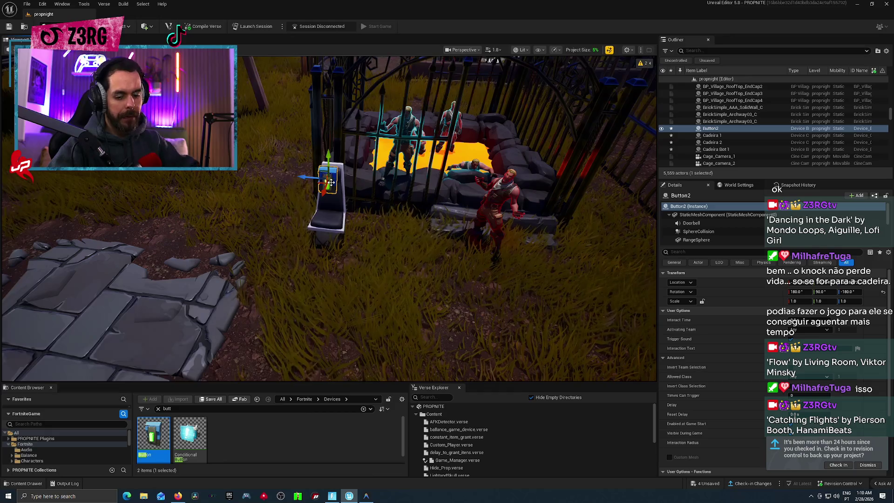
pyautogui.press('F2')
pyautogui.write('Cadeira')
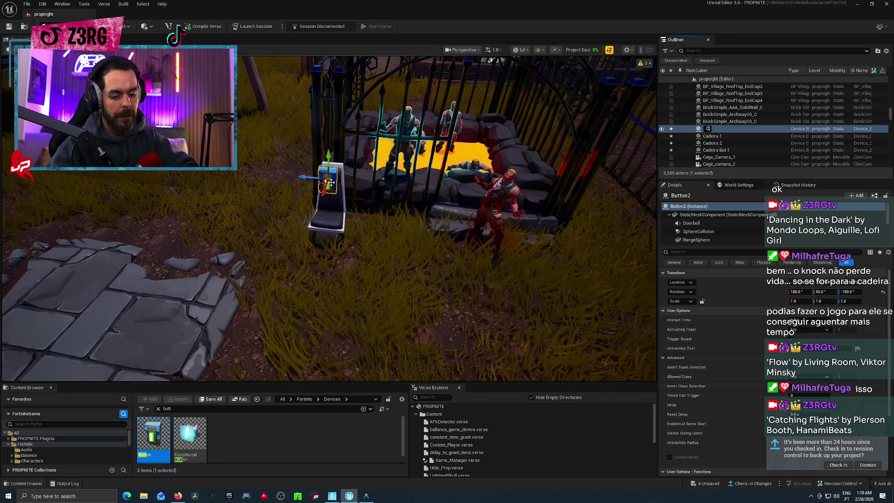
pyautogui.write(' Bot 2')
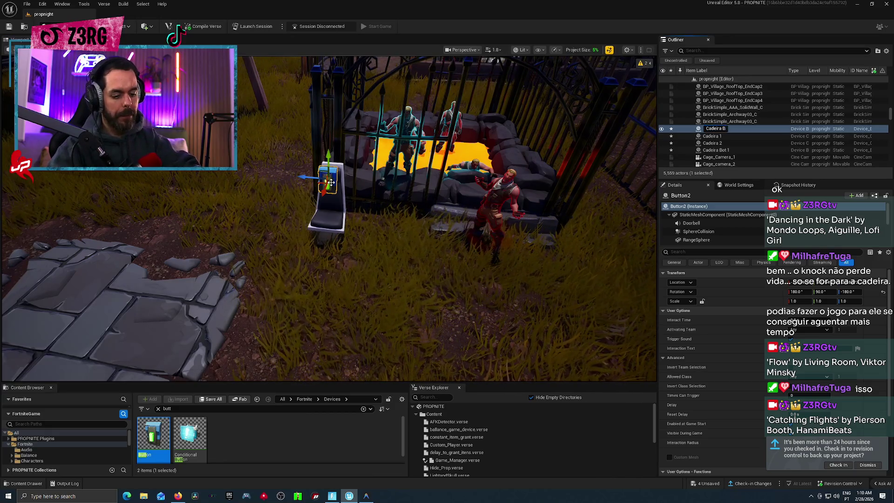
pyautogui.press('Return')
pyautogui.moveTo(334, 187)
pyautogui.mouseDown()
pyautogui.moveTo(280, 200)
pyautogui.moveTo(298, 222)
pyautogui.mouseUp()
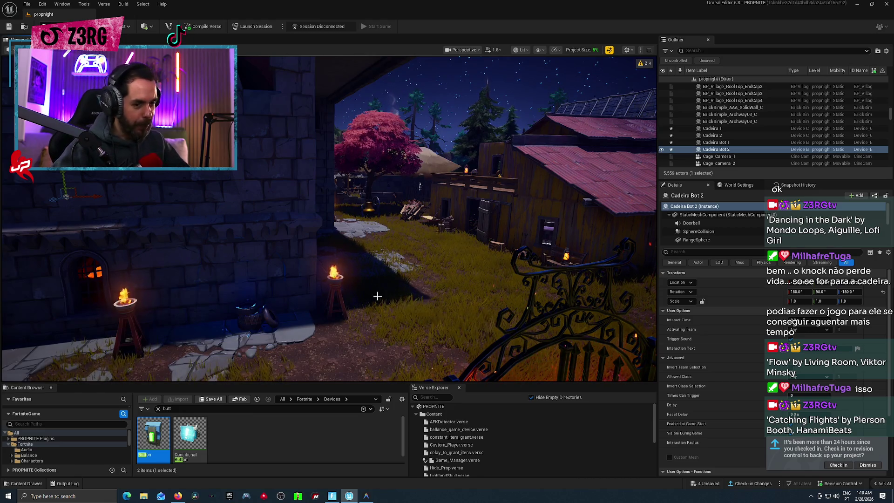
pyautogui.click(350, 499)
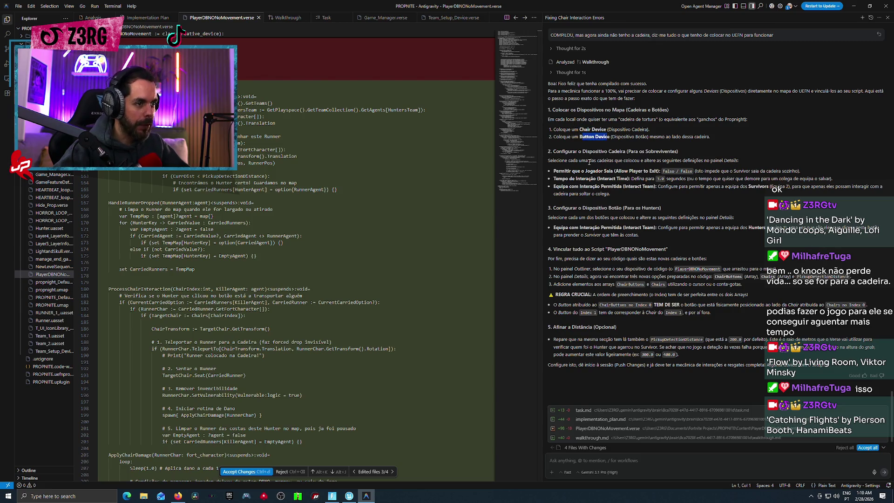
# - Review the agent's setup guide, highlighting the 'Configurar o Dispositivo Cadeira' heading
pyautogui.moveTo(567, 151); pyautogui.dragTo(624, 150)
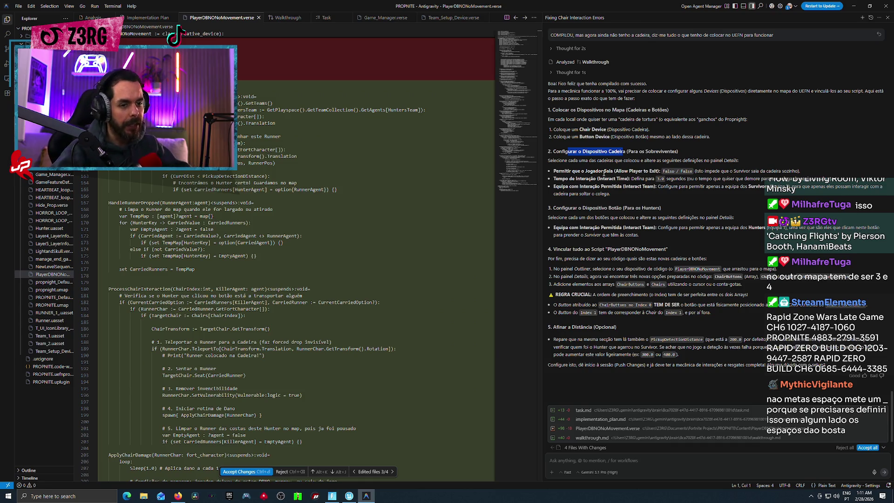
pyautogui.hotkey('alt', 'Tab')
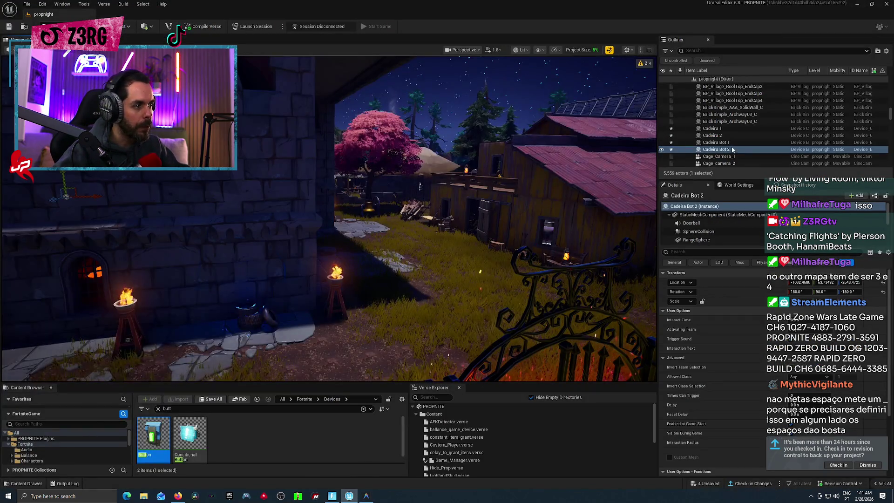
# - Rename the chairs to Cadeira1 and Cadeira2, removing the spaces
pyautogui.click(713, 129)
pyautogui.click(714, 129)
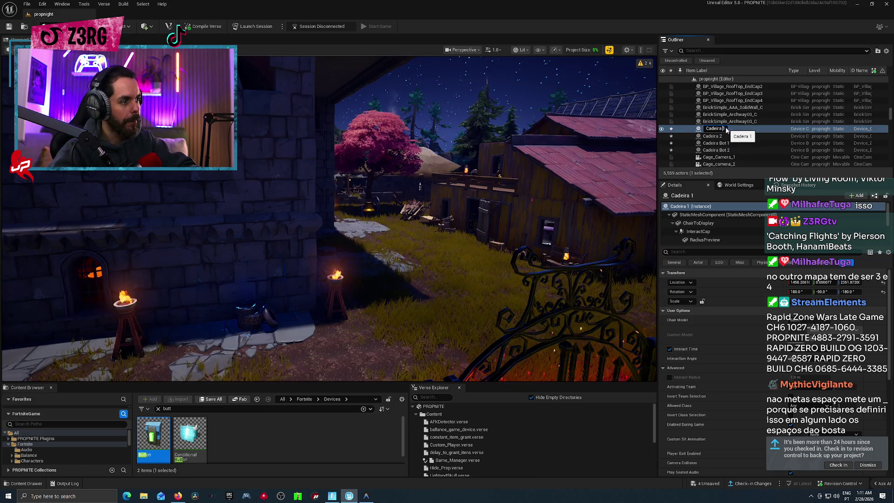
pyautogui.press('BackSpace')
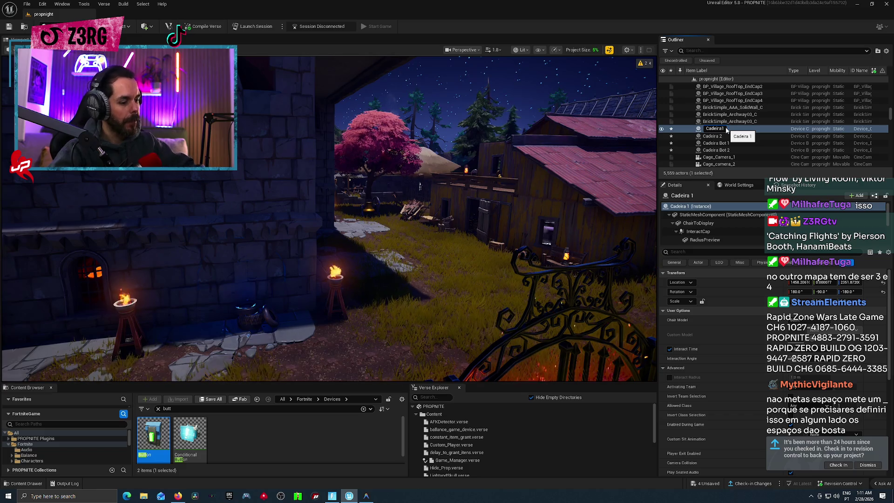
pyautogui.press('Return')
pyautogui.click(726, 129)
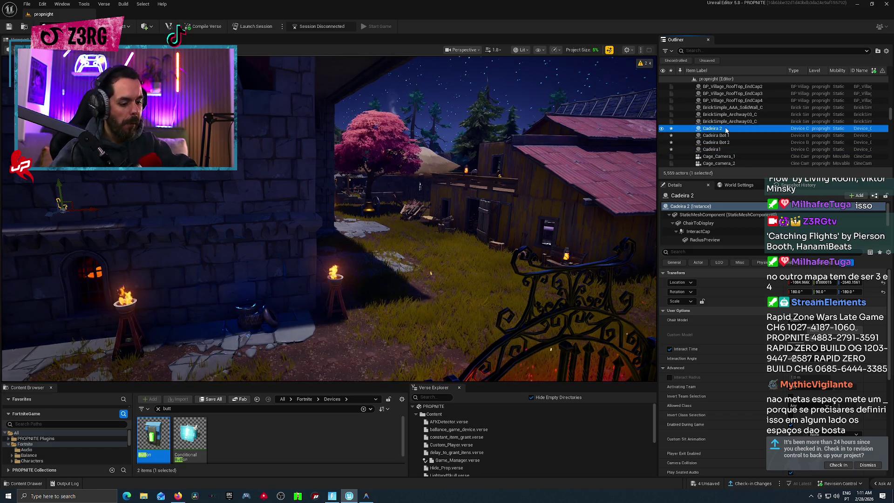
pyautogui.press('Down')
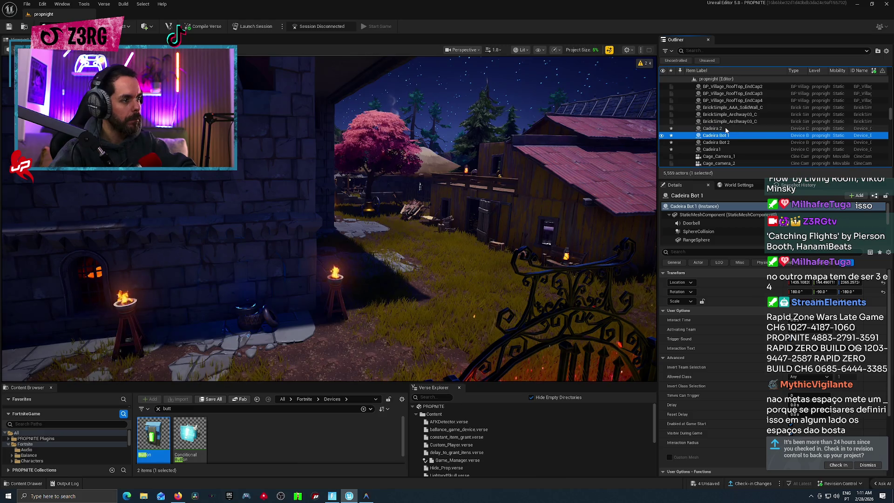
pyautogui.click(728, 129)
pyautogui.click(729, 130)
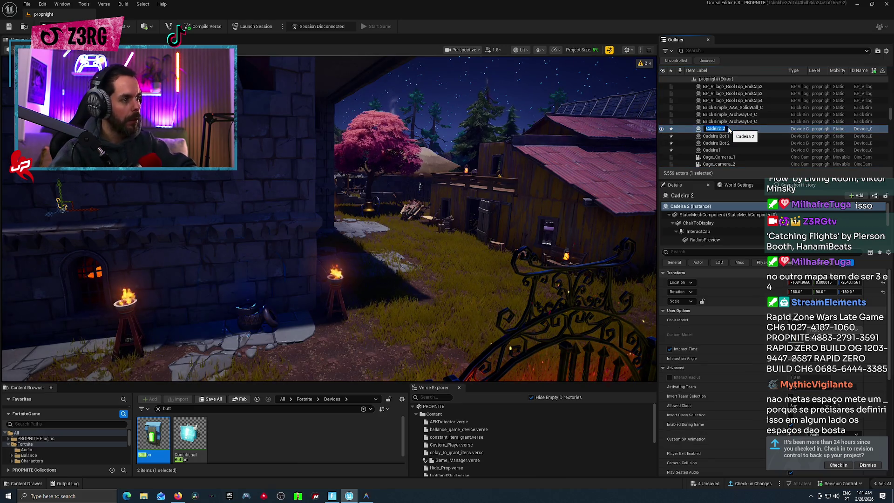
pyautogui.write('Cadeira2')
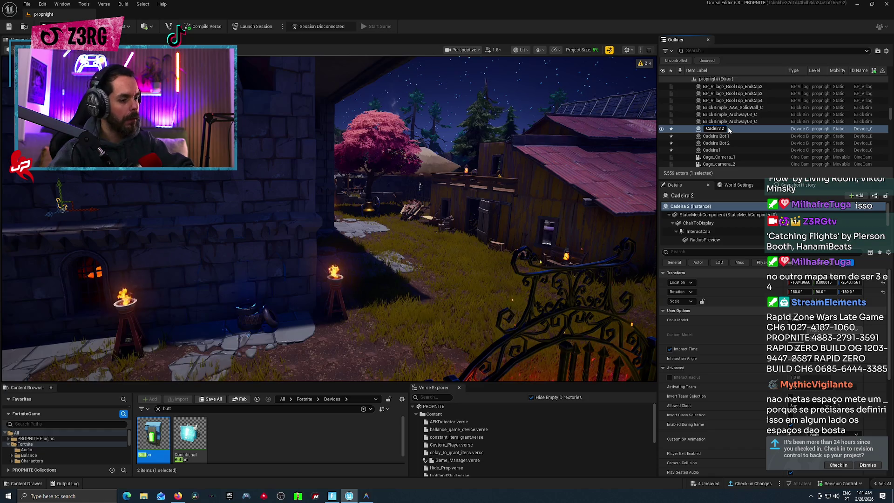
pyautogui.press('Return')
# - Rename the chair buttons to Cadeira_Bot1 and Cadeira_Bot2, without spaces
pyautogui.click(732, 131)
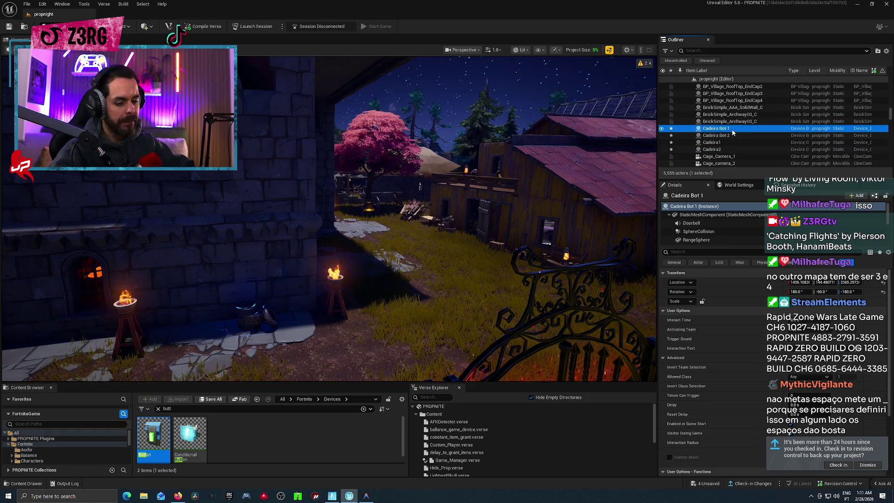
pyautogui.click(733, 131)
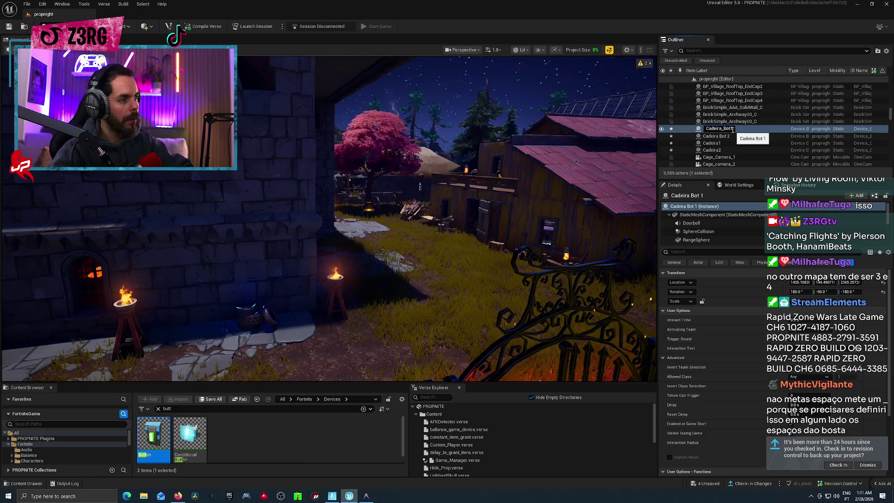
pyautogui.press('Return')
pyautogui.click(733, 128)
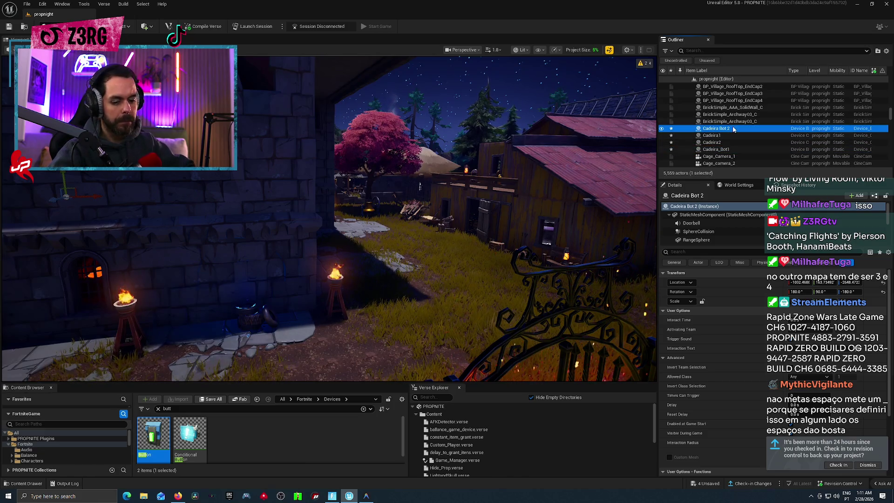
pyautogui.click(733, 129)
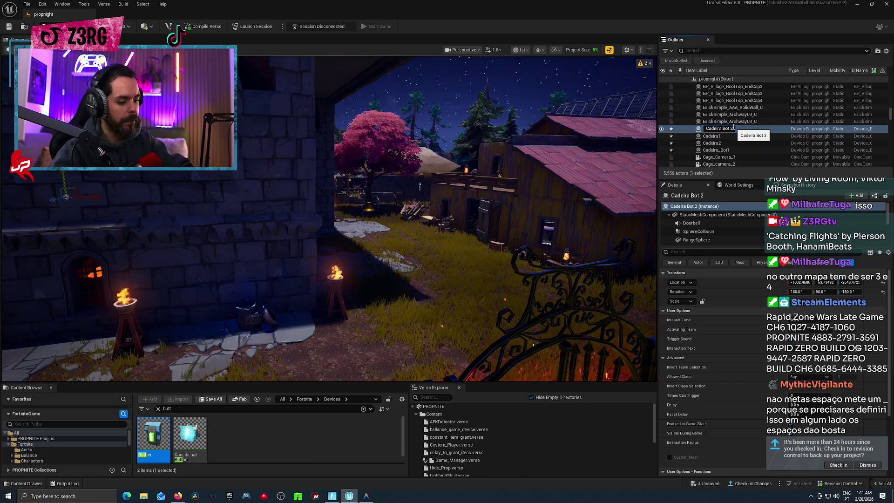
pyautogui.press('BackSpace')
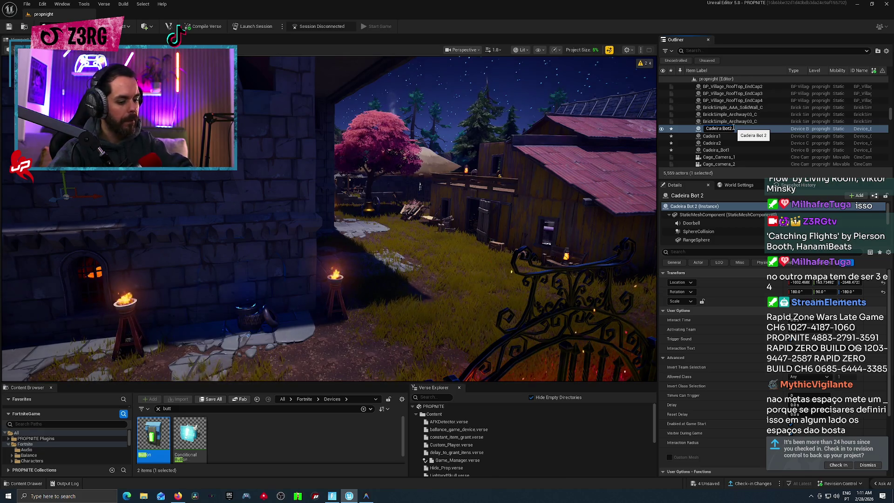
pyautogui.press('Return')
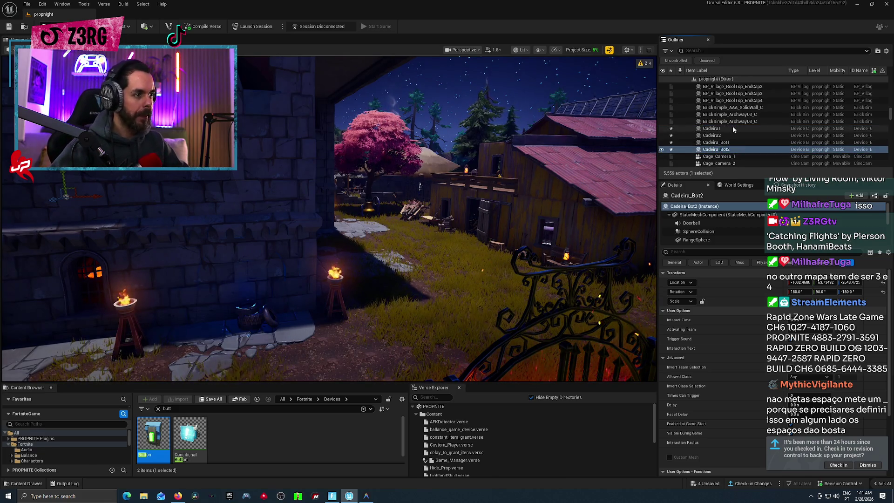
pyautogui.hotkey('alt', 'Tab')
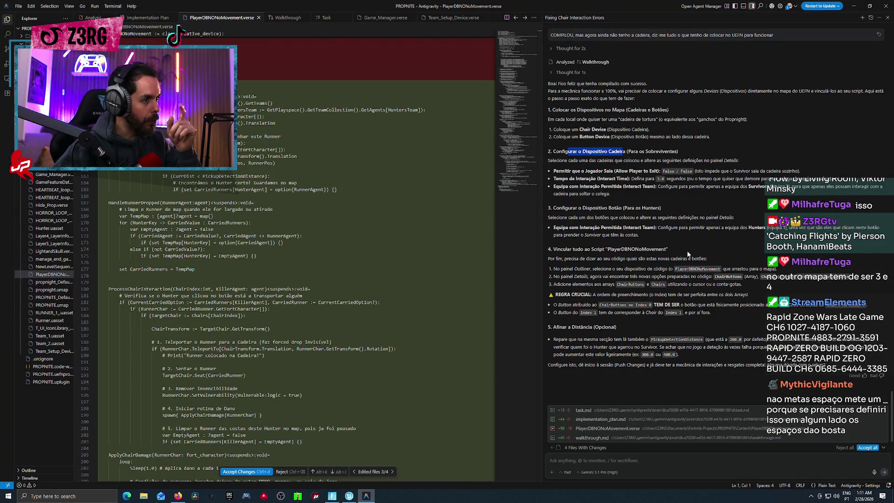
pyautogui.hotkey('alt', 'Tab')
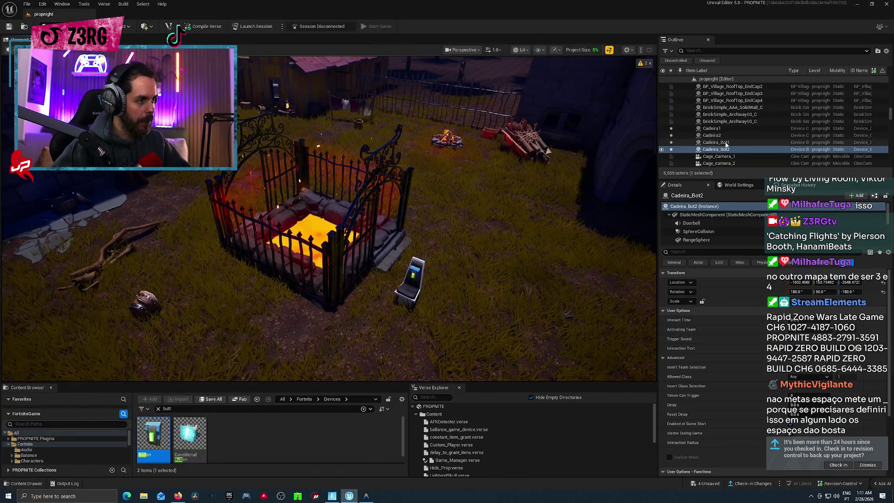
pyautogui.click(721, 136)
pyautogui.keyDown('ctrl'); pyautogui.click(719, 128); pyautogui.keyUp('ctrl')
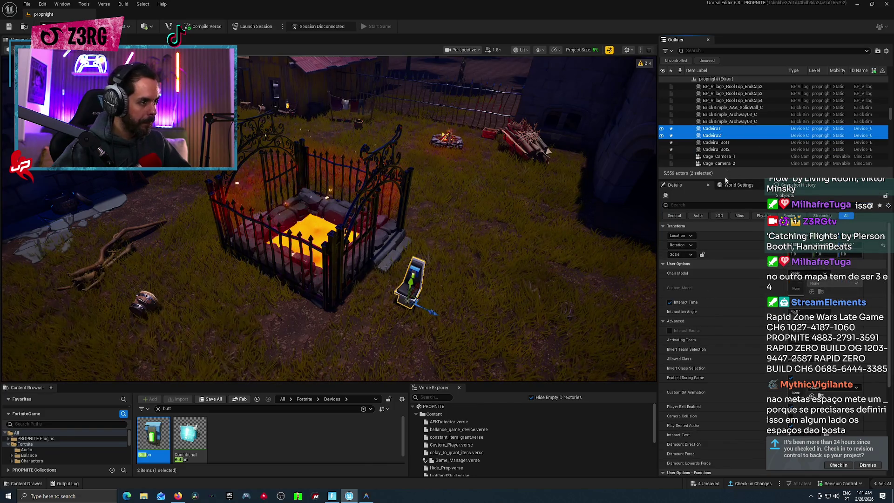
pyautogui.moveTo(725, 180); pyautogui.dragTo(724, 111)
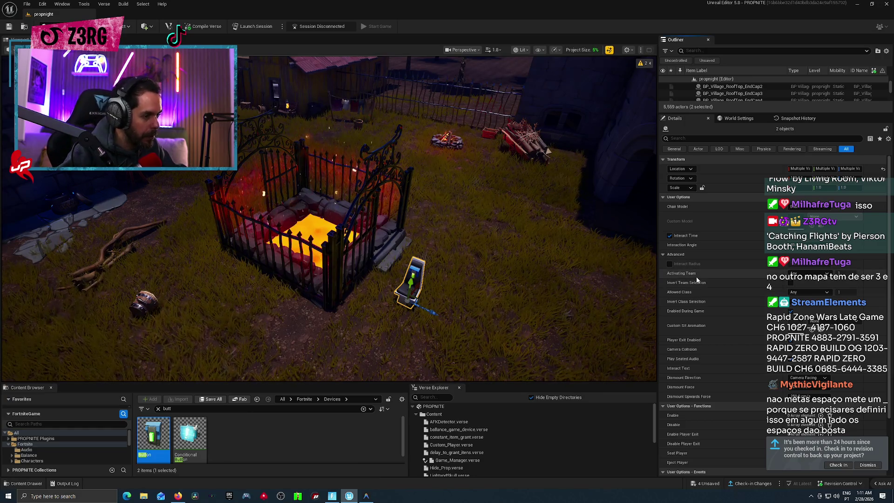
pyautogui.scroll(-2, 698, 279)
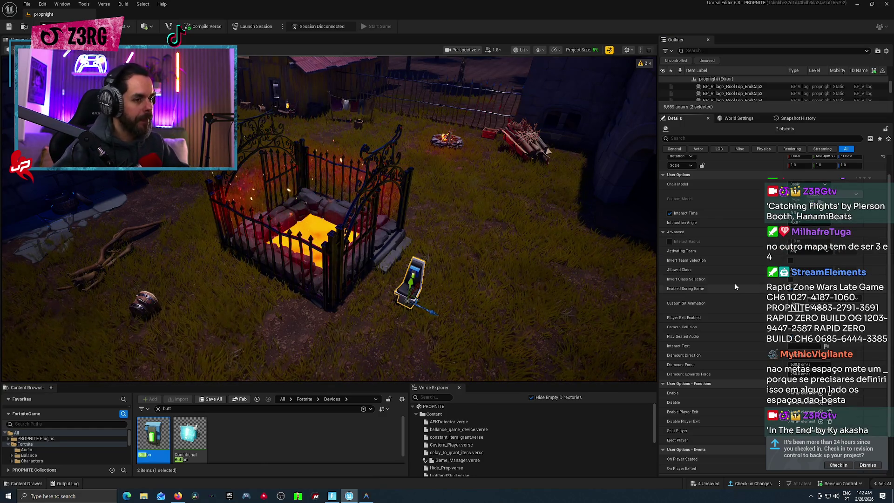
pyautogui.hotkey('alt', 'Tab')
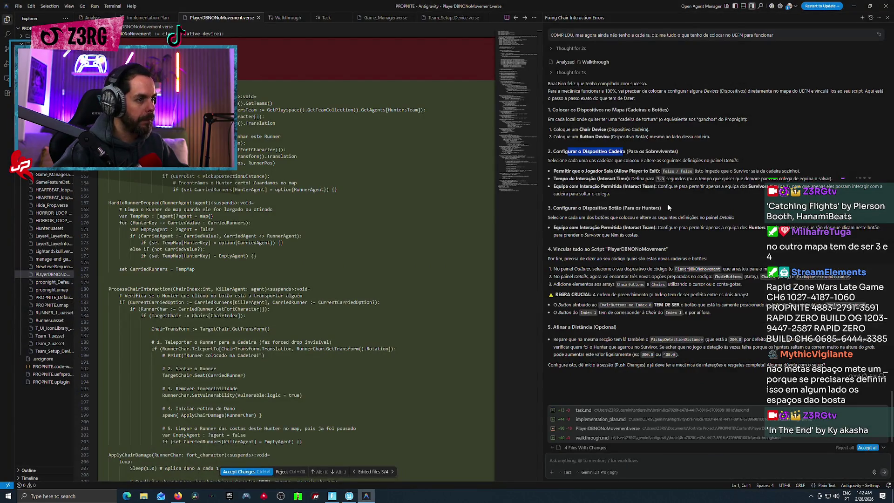
pyautogui.hotkey('alt', 'Tab')
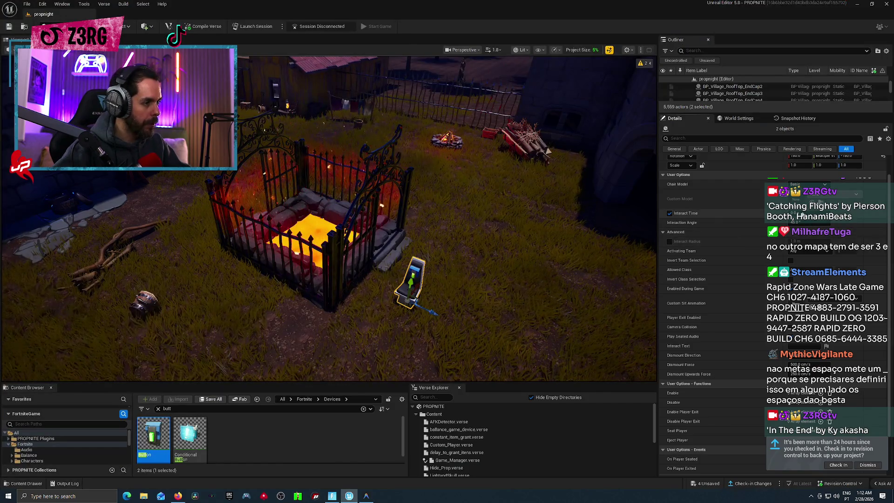
pyautogui.click(797, 213)
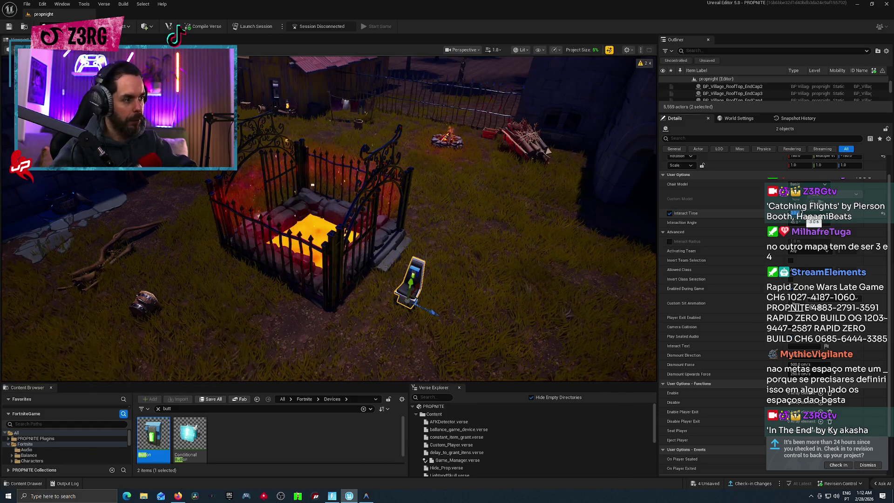
pyautogui.hotkey('alt', 'Tab')
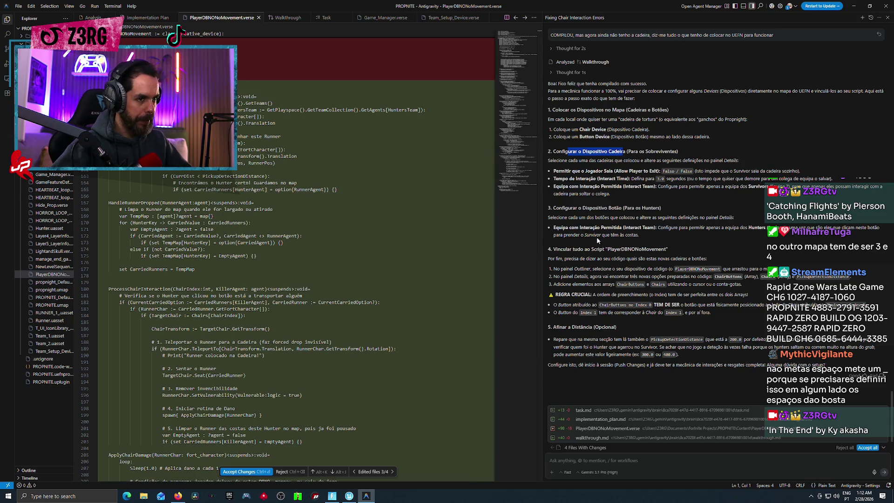
pyautogui.hotkey('alt', 'Tab')
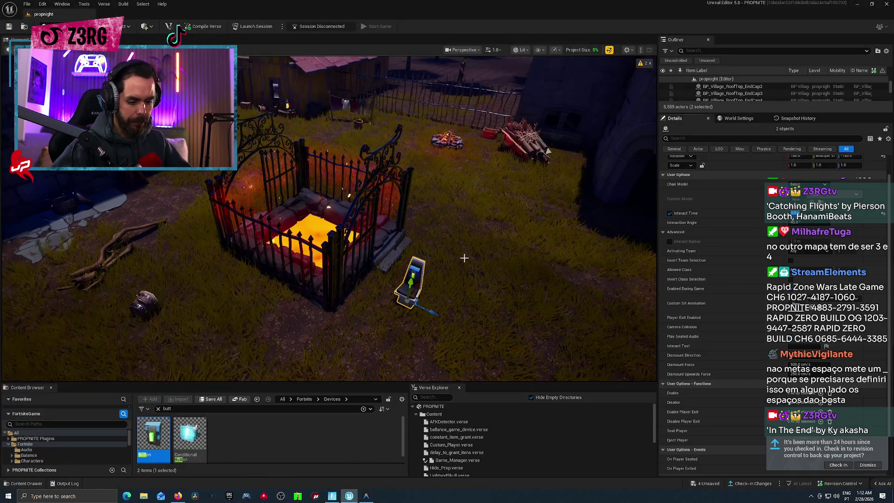
pyautogui.hotkey('alt', 'Tab')
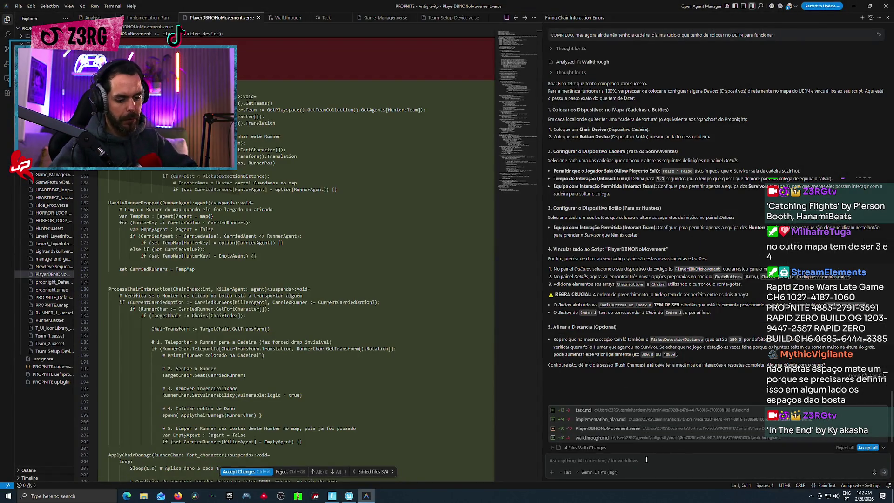
# - Draft a question asking which device sets the survivors' team
pyautogui.write('eu')
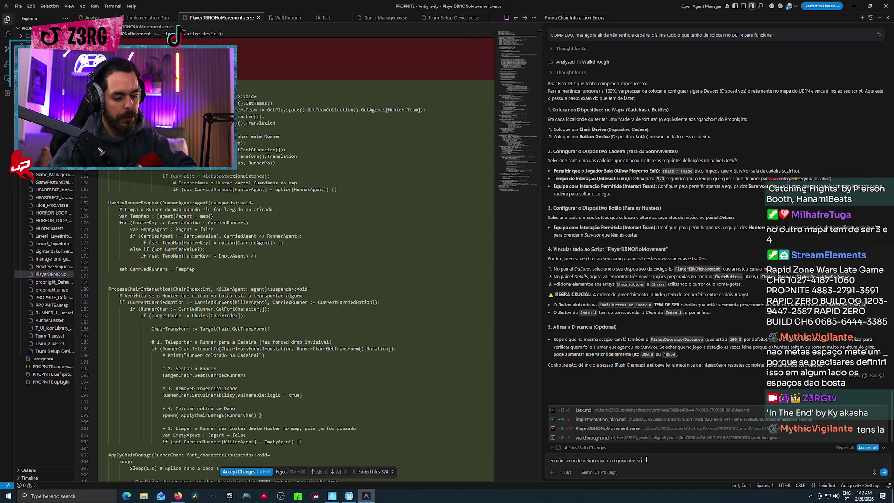
pyautogui.write('ivors, onde posso ver')
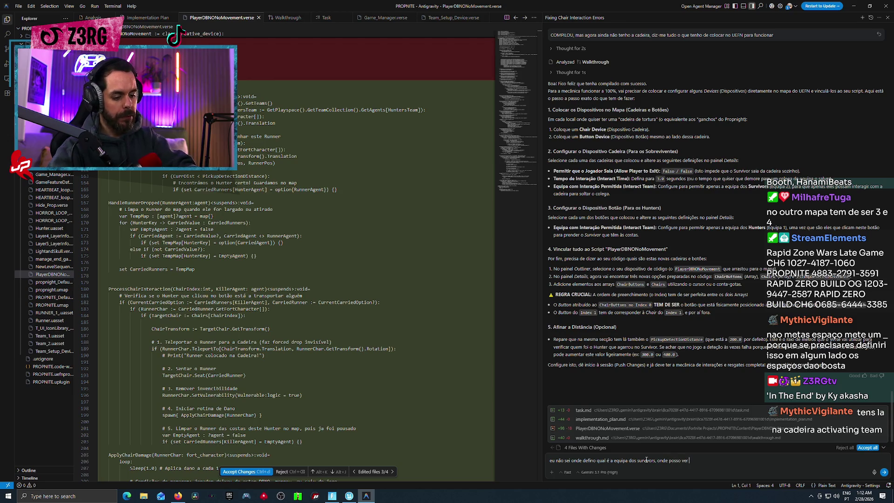
pyautogui.write('l')
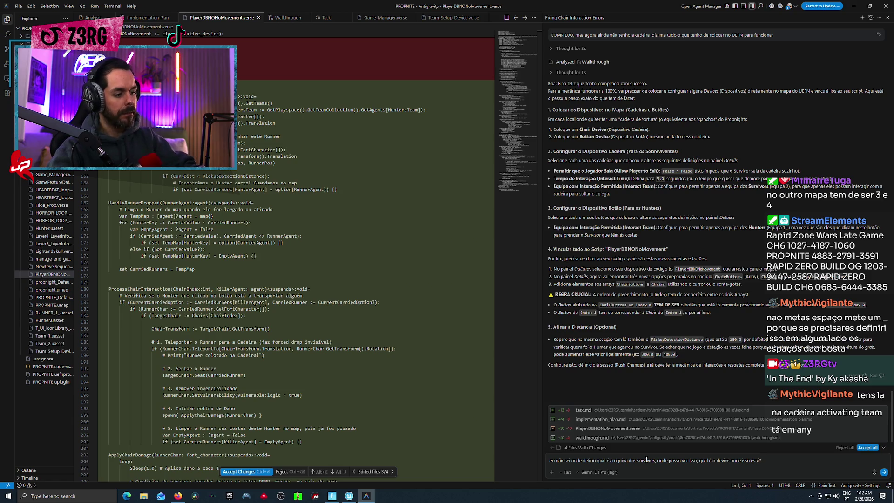
# - Switch the assistant's conversation mode from Fast to Planning
pyautogui.click(566, 472)
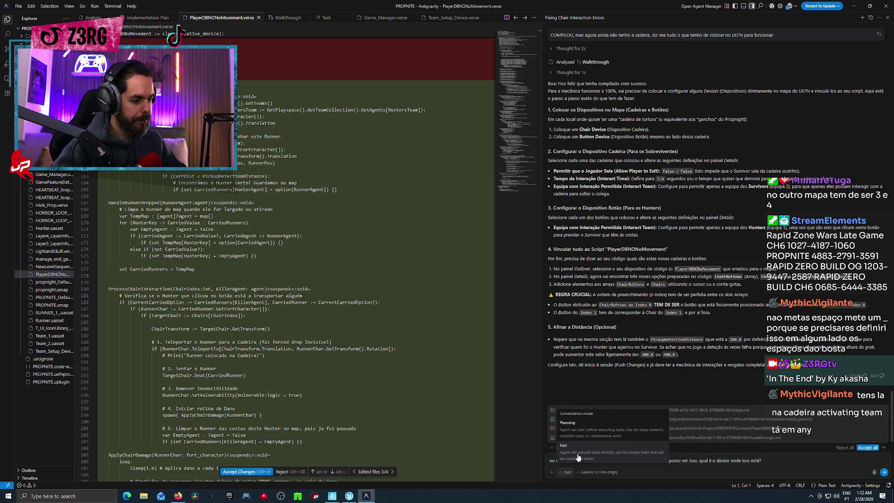
pyautogui.click(582, 430)
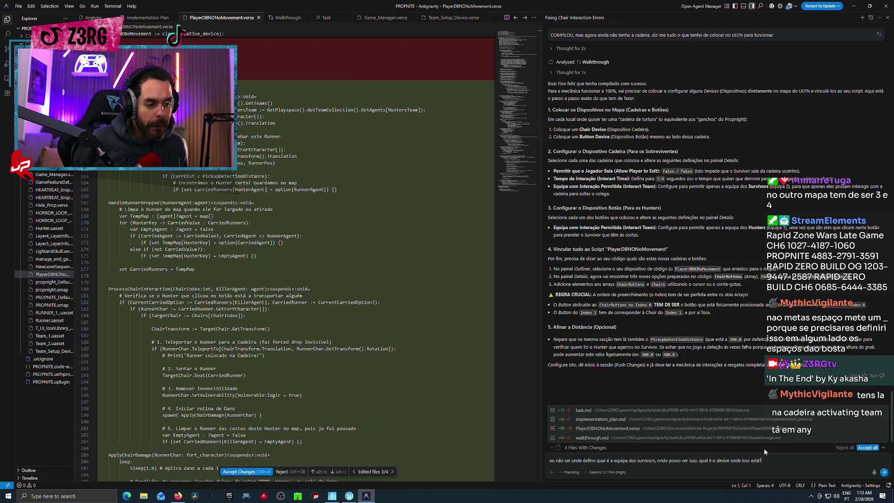
pyautogui.hotkey('alt', 'Tab')
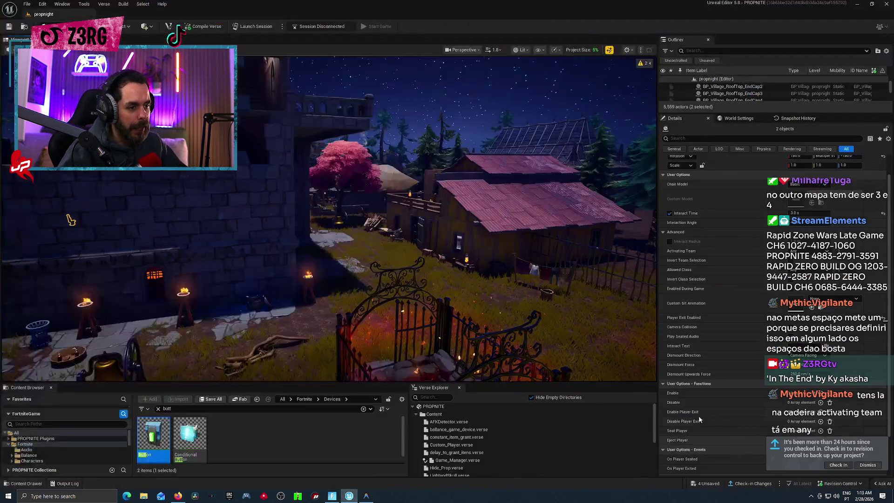
pyautogui.scroll(3, 329, 218)
pyautogui.scroll(10, 329, 219)
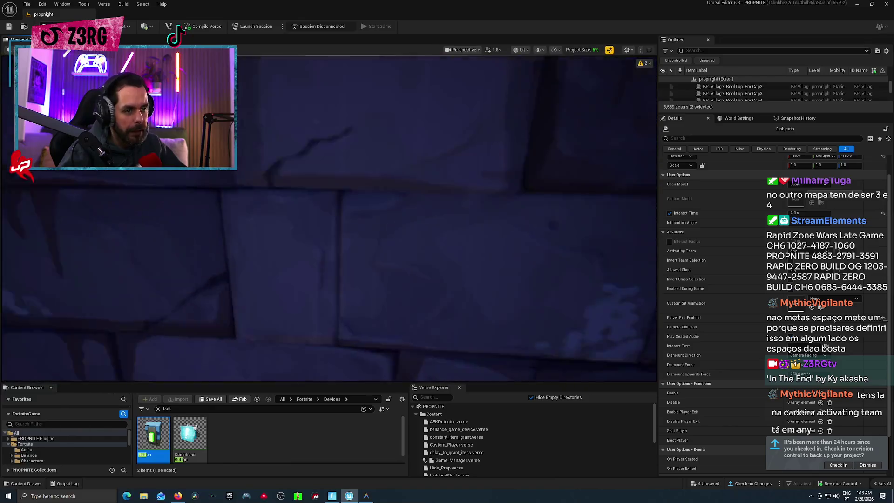
# - Find and frame the Mutator Zone_Survivors select class area volume
pyautogui.moveTo(319, 75); pyautogui.dragTo(319, 75)
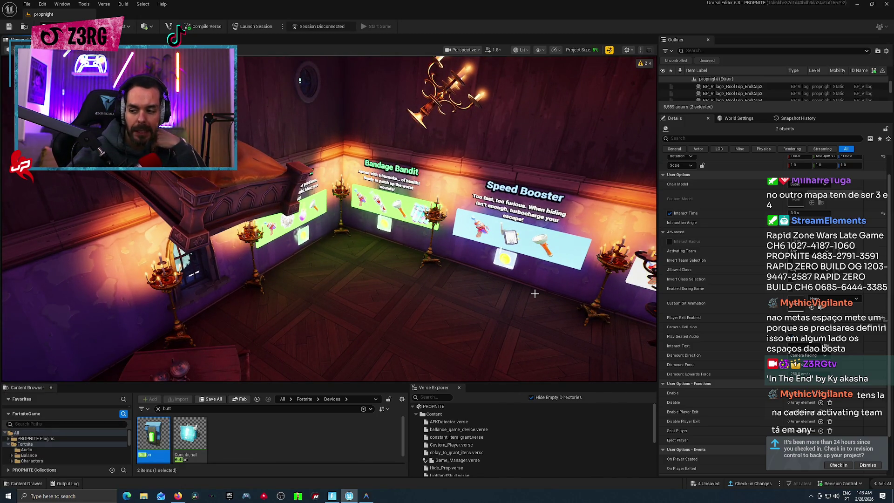
pyautogui.moveTo(534, 293); pyautogui.dragTo(525, 298)
pyautogui.click(331, 176)
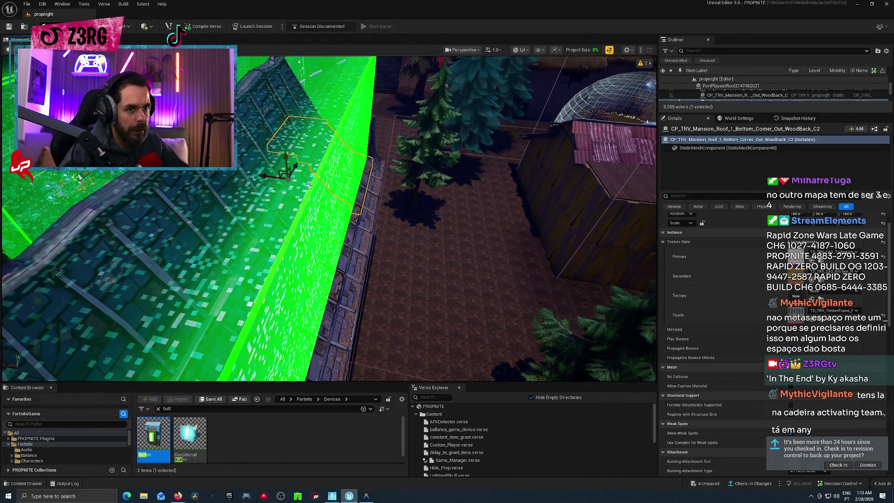
pyautogui.click(611, 256)
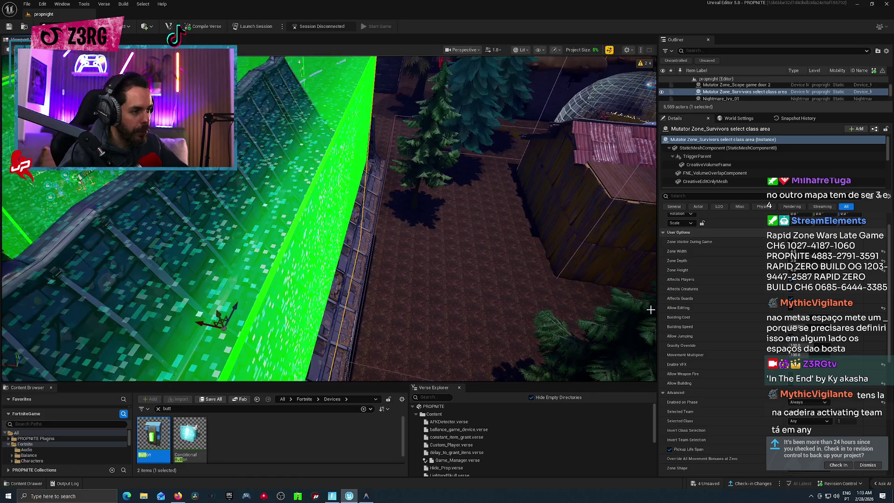
pyautogui.scroll(-3, 720, 341)
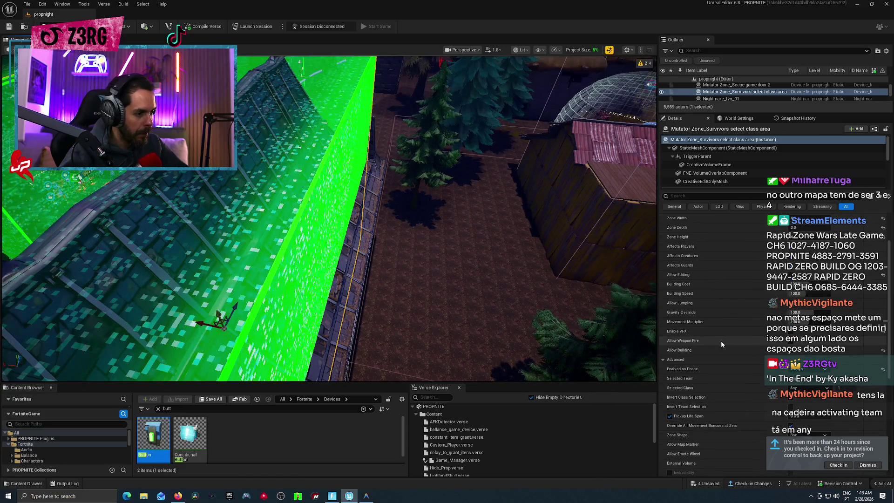
pyautogui.press('f')
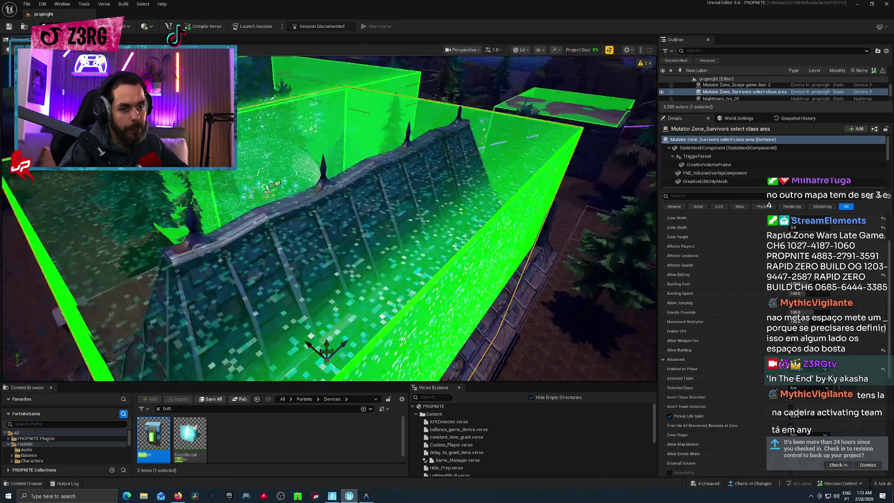
# - Fly through the zone to the class boards, then select the Hunter class area zone
pyautogui.press('w')
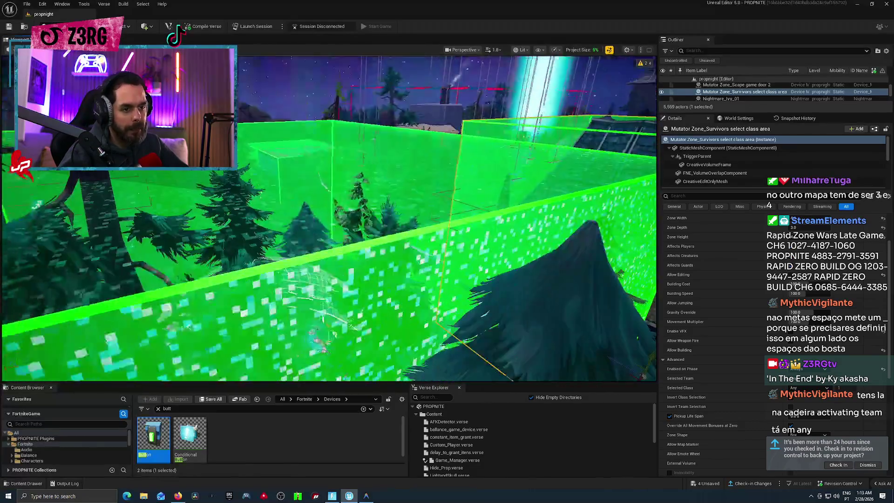
pyautogui.press('w')
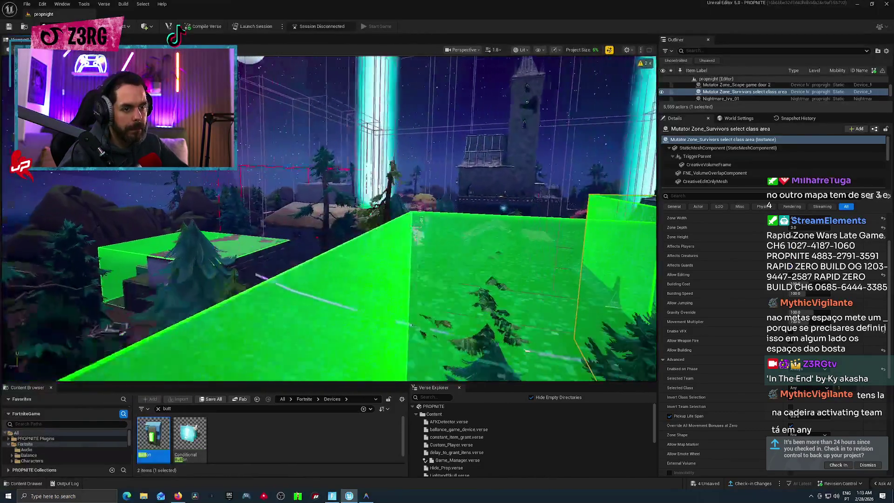
pyautogui.press('w')
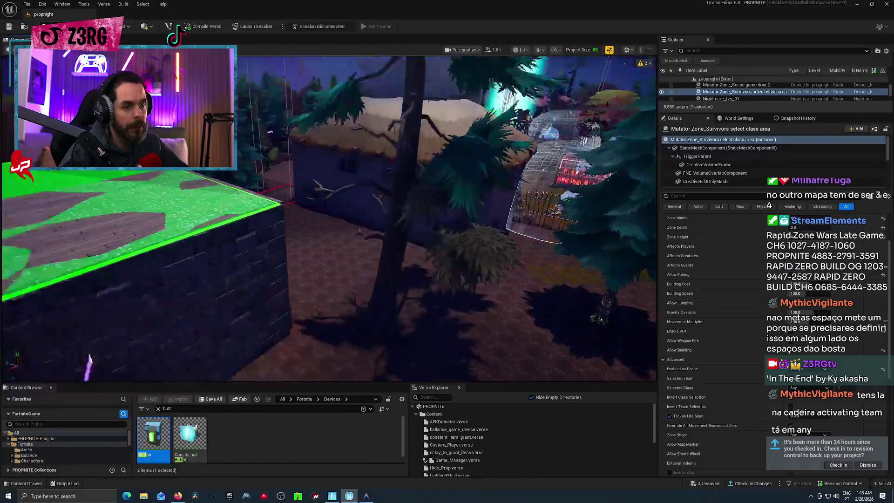
pyautogui.press('w')
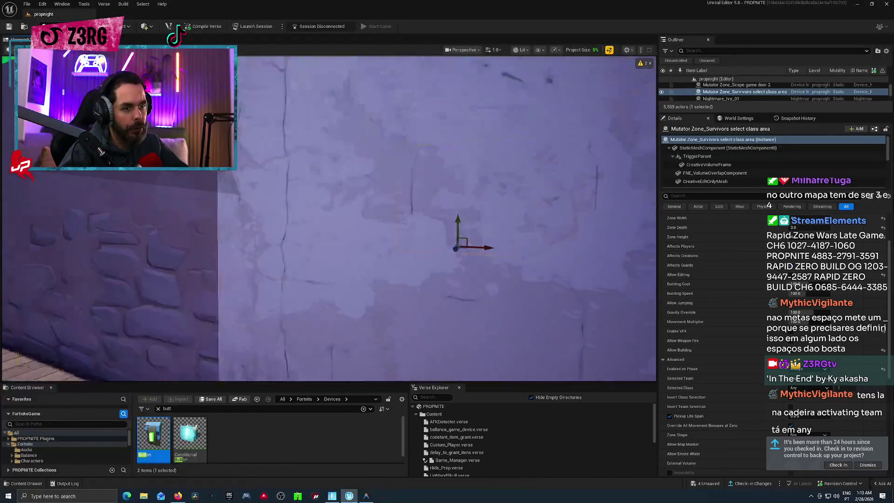
pyautogui.press('w')
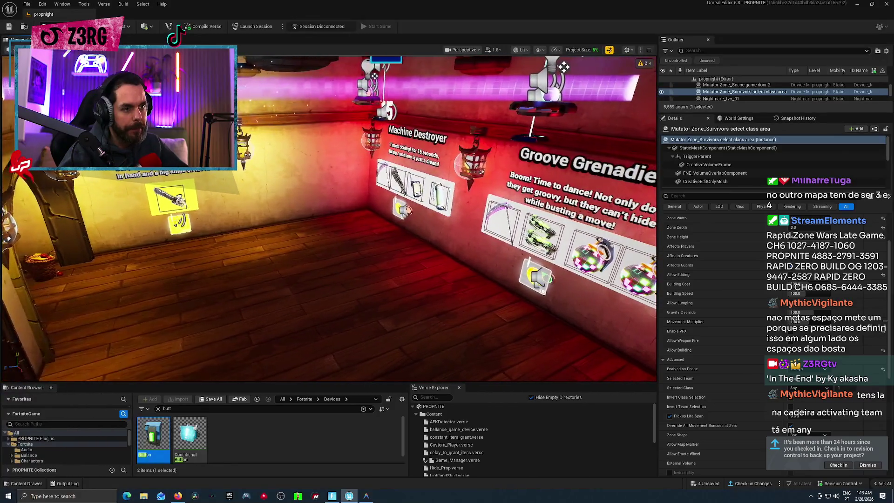
pyautogui.press('f')
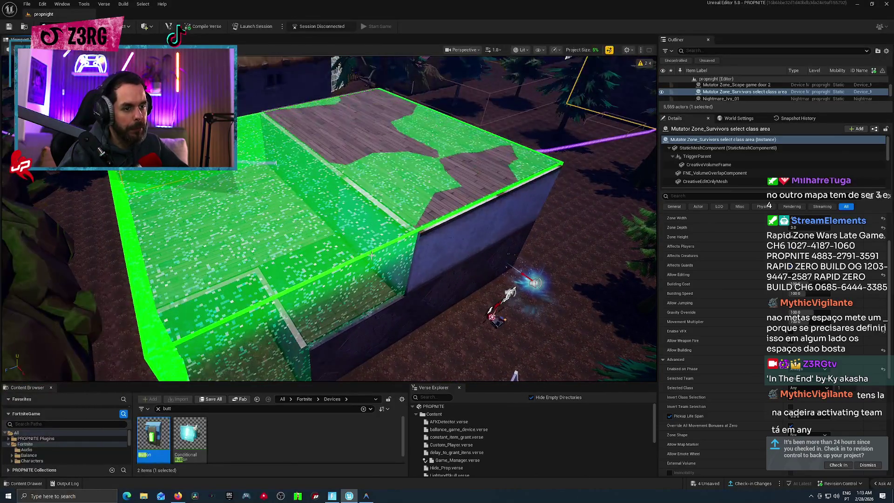
pyautogui.click(370, 252)
# - Lower the view among the trees and select the teleporter to the hunter class area
pyautogui.scroll(-3, 711, 332)
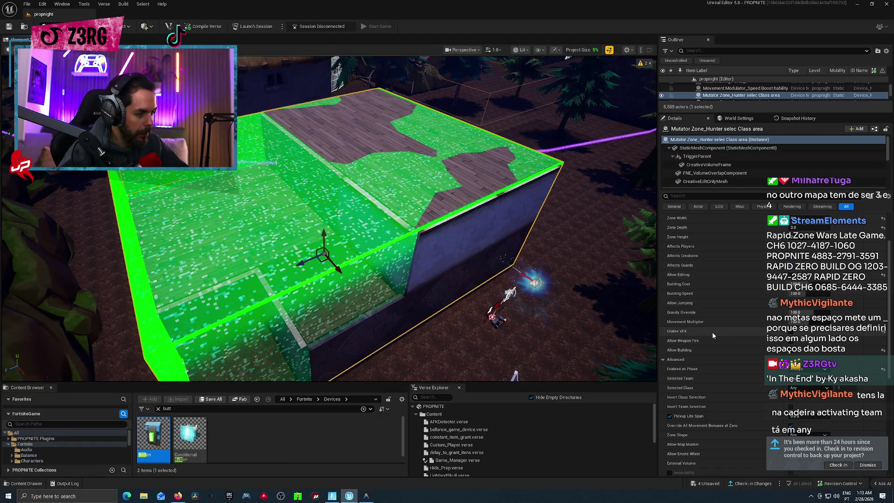
pyautogui.scroll(-5, 711, 332)
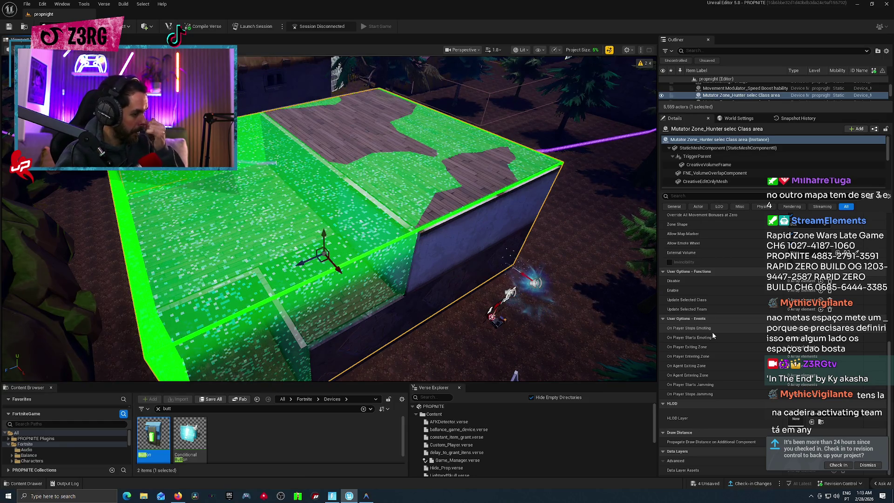
pyautogui.moveTo(326, 210)
pyautogui.mouseDown()
pyautogui.moveTo(260, 232)
pyautogui.moveTo(271, 305)
pyautogui.moveTo(432, 361)
pyautogui.moveTo(578, 261)
pyautogui.mouseUp()
pyautogui.click(366, 193)
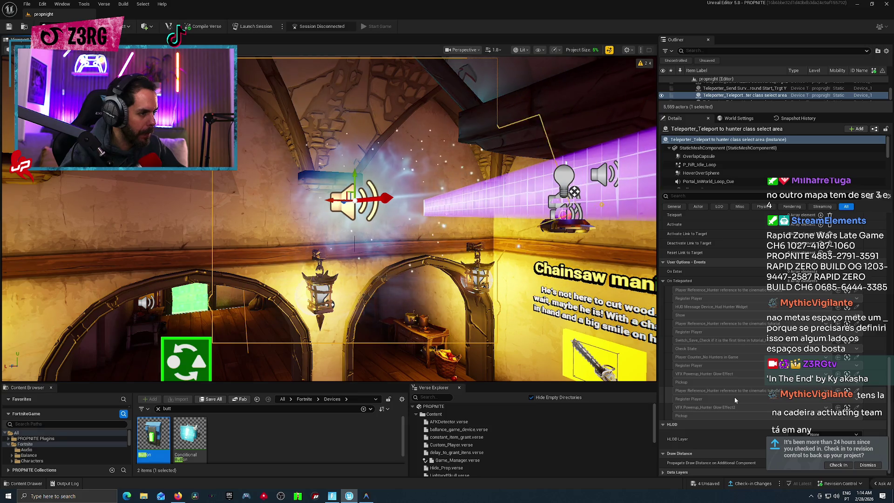
# - Review the teleporter's On Teleported event and select the Player Reference_Hunter device
pyautogui.scroll(-1, 733, 397)
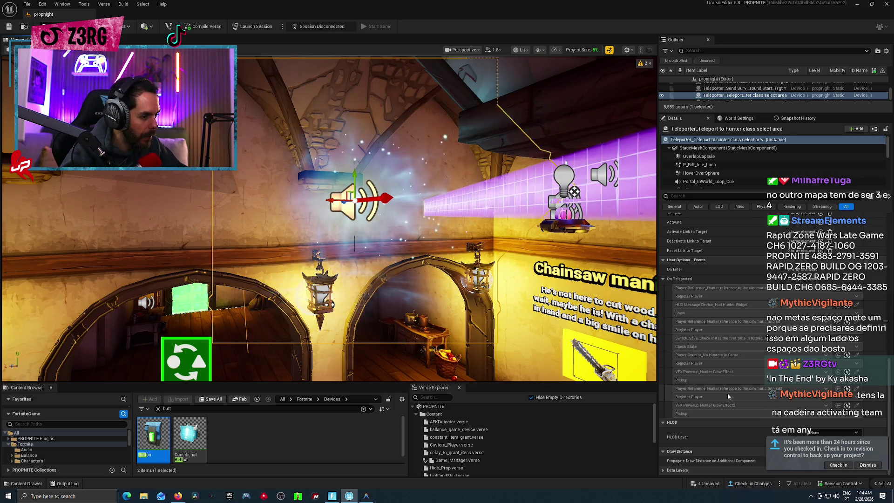
pyautogui.scroll(1, 736, 395)
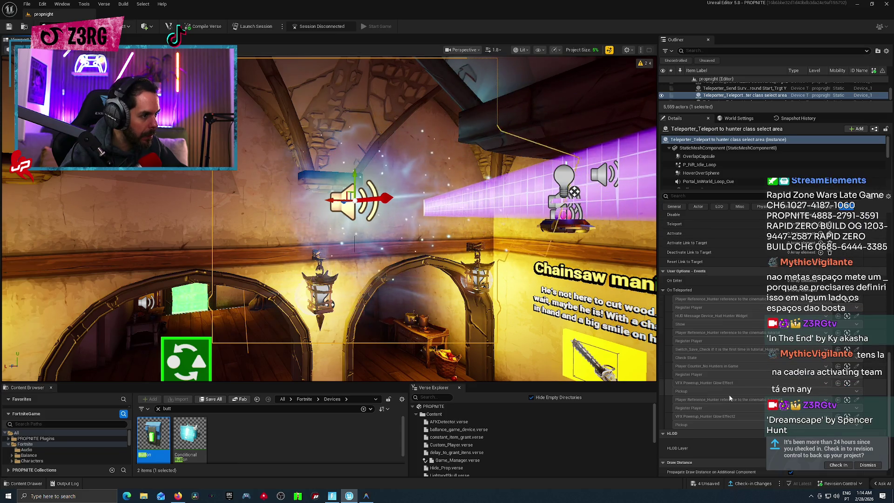
pyautogui.click(848, 300)
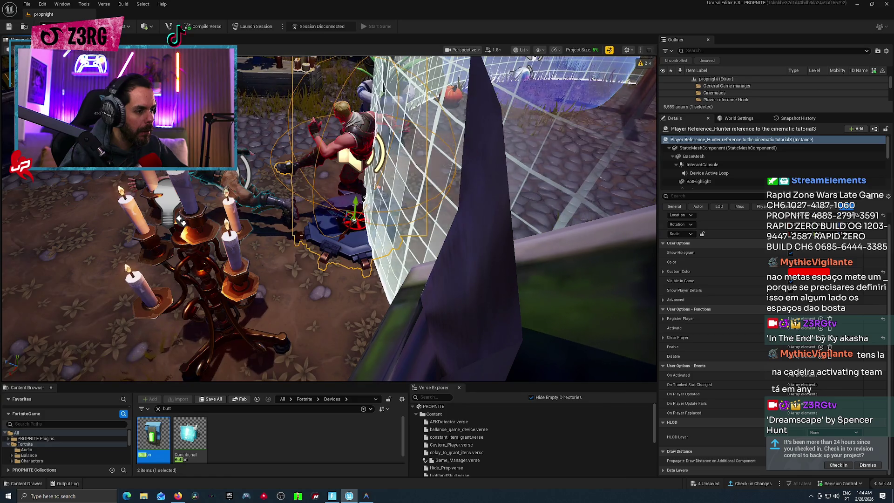
# - Expand the Register Player and Clear Player bindings on Player Reference_Hunter, then return to Antigravity
pyautogui.click(662, 318)
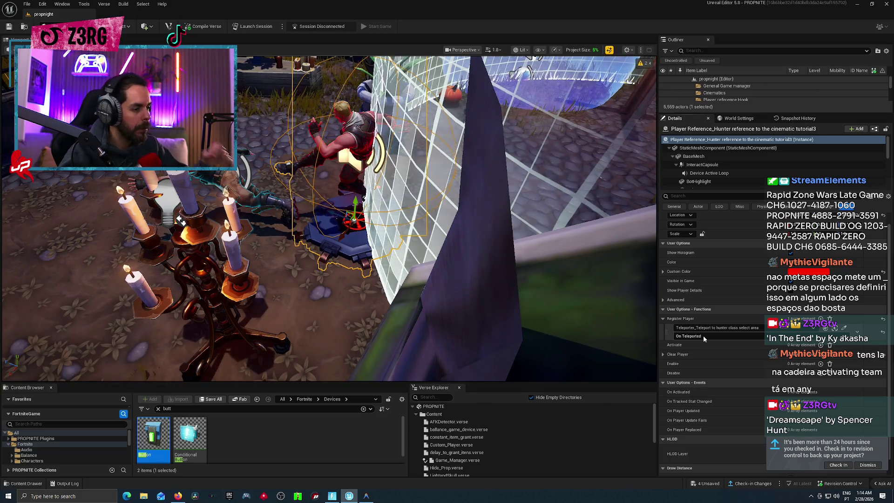
pyautogui.click(663, 354)
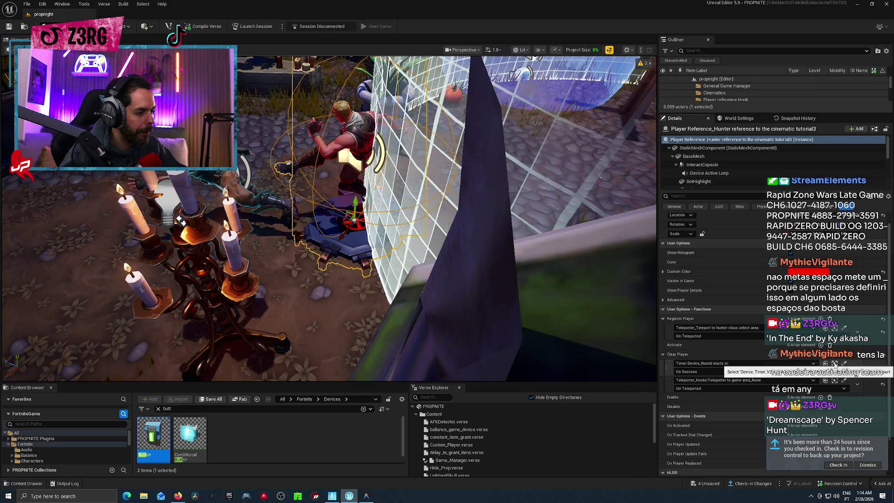
pyautogui.hotkey('alt', 'Tab')
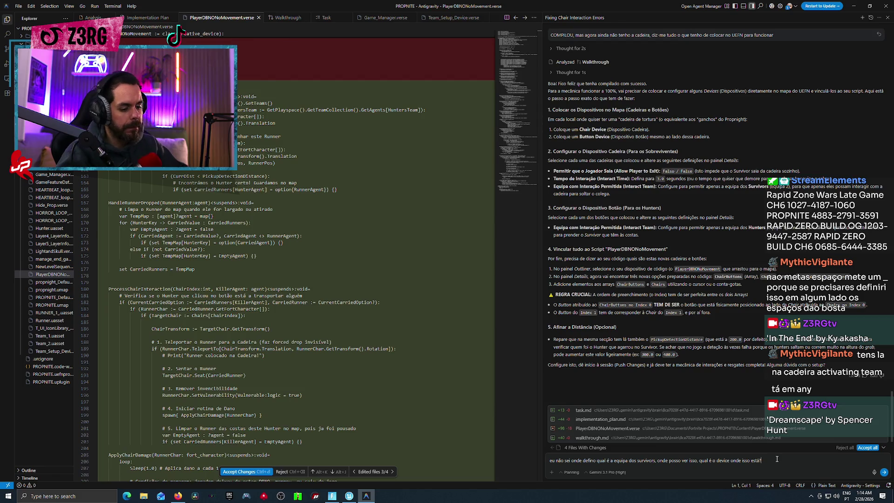
# - Send the agent the question about where the survivors' team is set, then return to Unreal Editor
pyautogui.write('está em algum dispositivo do vers')
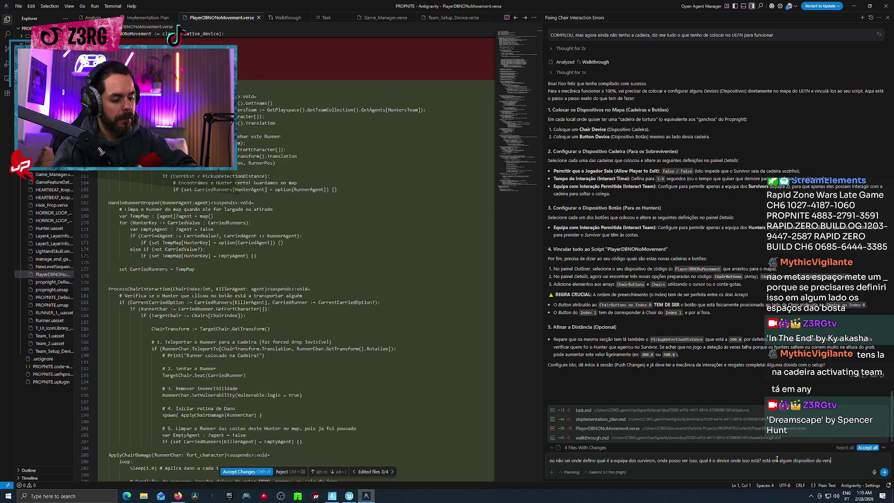
pyautogui.press('Return')
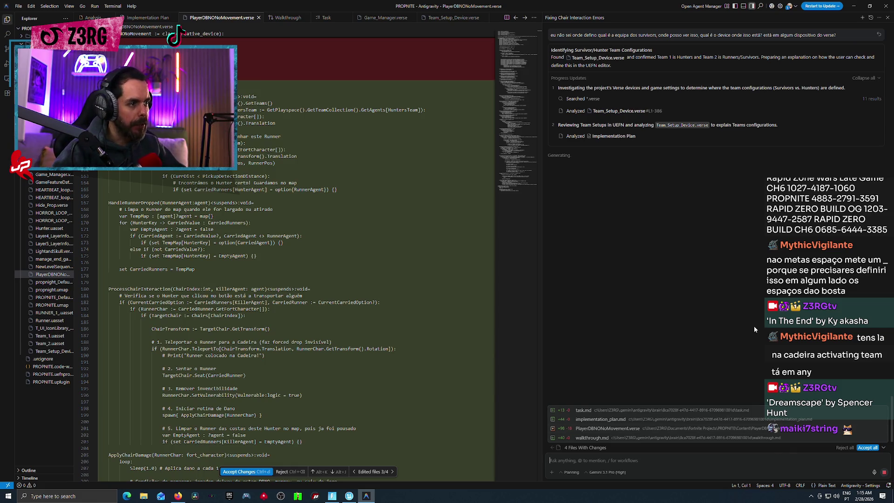
pyautogui.hotkey('alt', 'Tab')
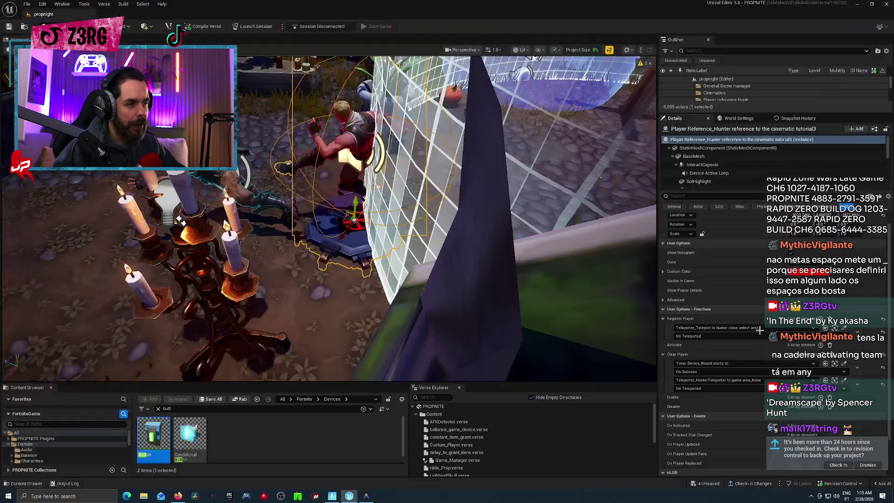
# - Enlarge the Outliner and filter the level's actors by 'team'
pyautogui.click(713, 196)
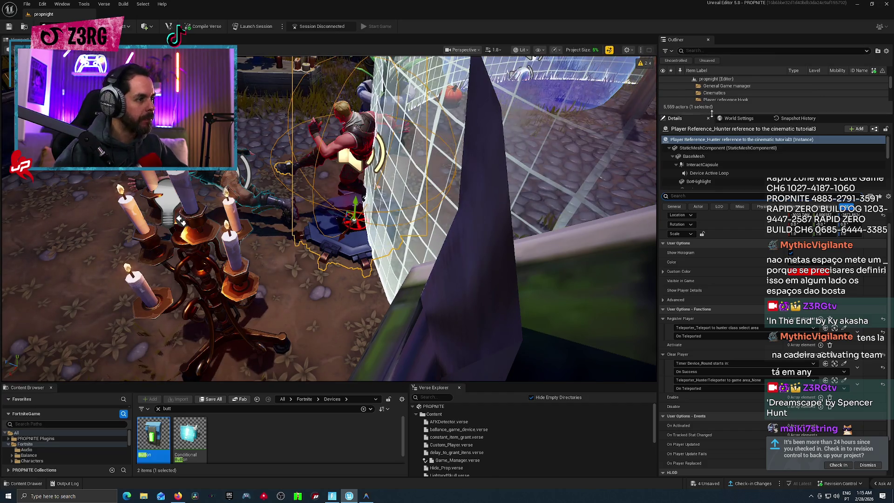
pyautogui.moveTo(702, 112); pyautogui.dragTo(702, 230)
pyautogui.click(706, 50)
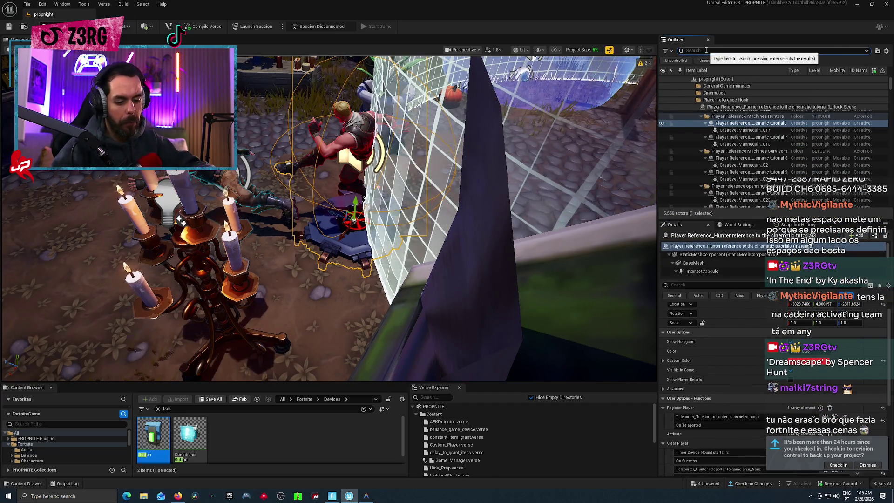
pyautogui.write('team')
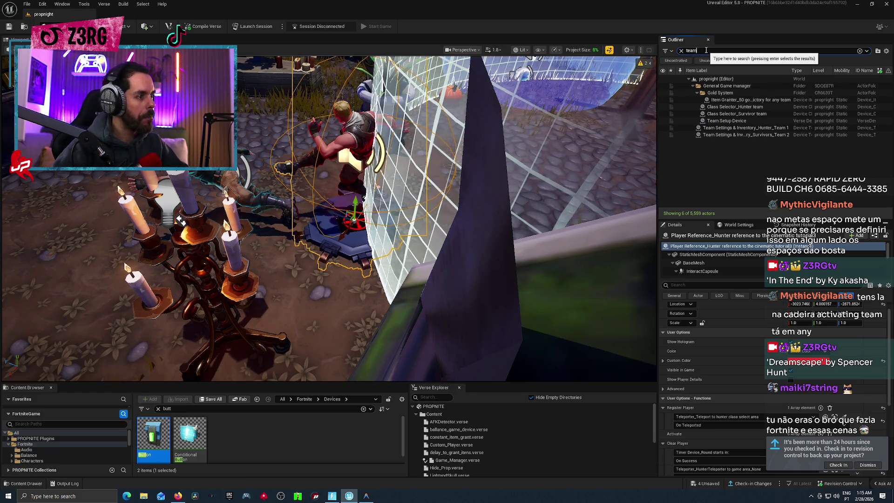
# - Inspect and frame the Team Setup Device, then select Class Selector_Survivor team, which switches players to Team Index 2
pyautogui.click(726, 121)
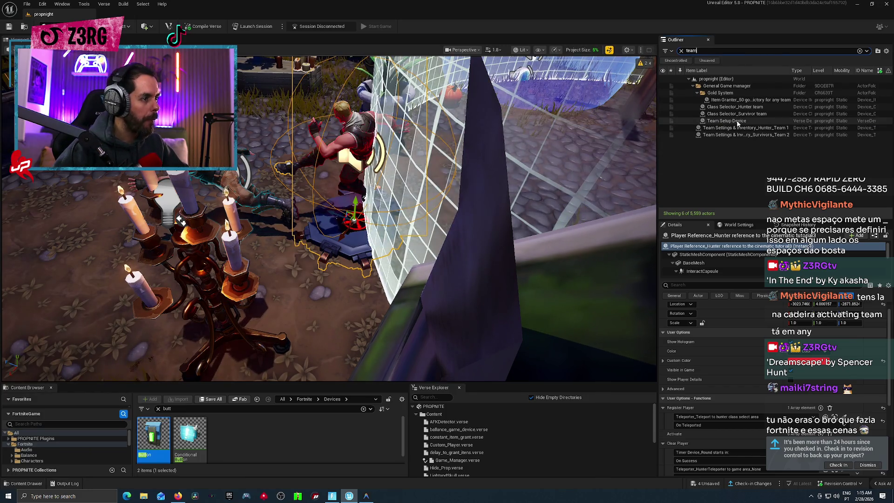
pyautogui.moveTo(718, 218); pyautogui.dragTo(720, 135)
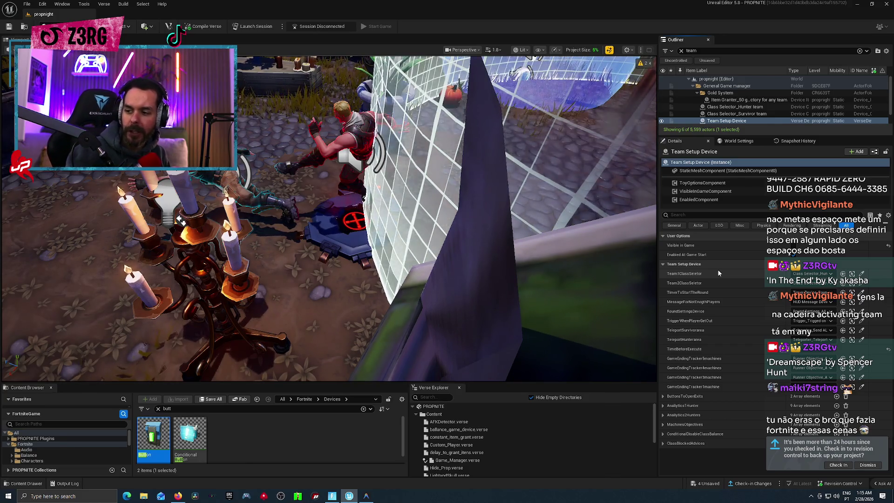
pyautogui.press('f')
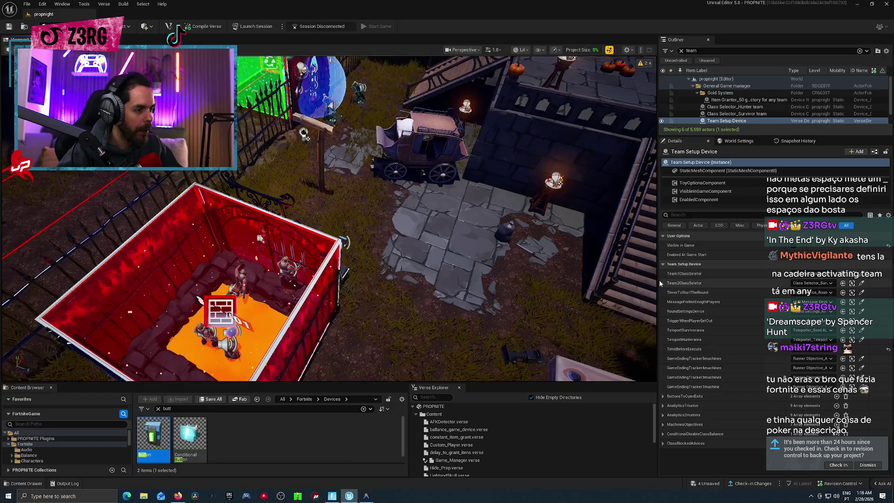
pyautogui.moveTo(658, 276); pyautogui.dragTo(560, 275)
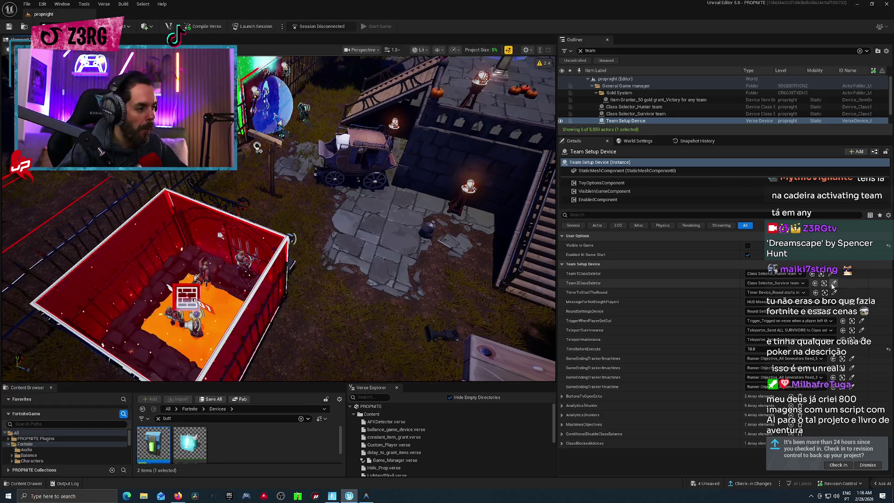
pyautogui.click(824, 284)
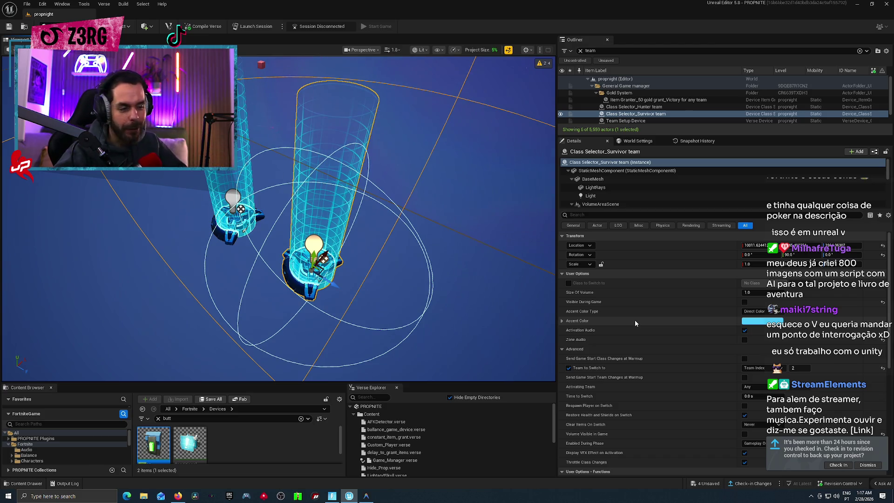
pyautogui.scroll(-4, 647, 330)
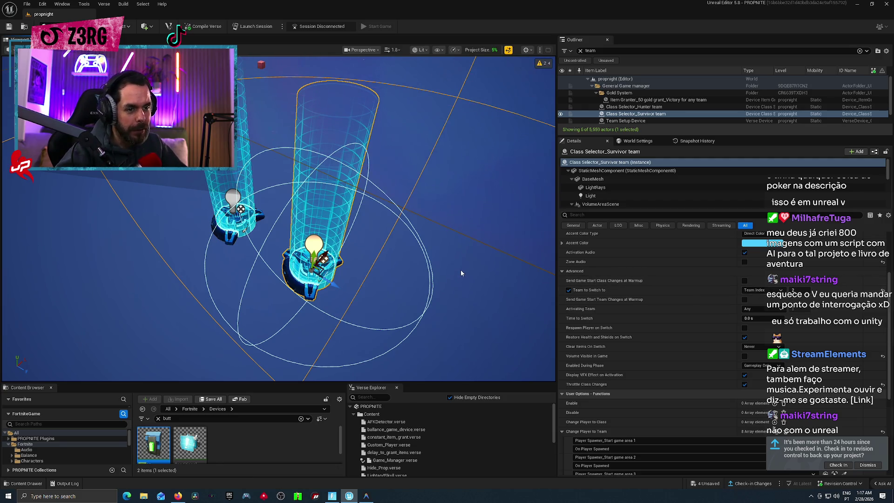
pyautogui.moveTo(470, 268)
pyautogui.mouseDown()
pyautogui.moveTo(468, 244)
pyautogui.moveTo(355, 272)
pyautogui.mouseUp()
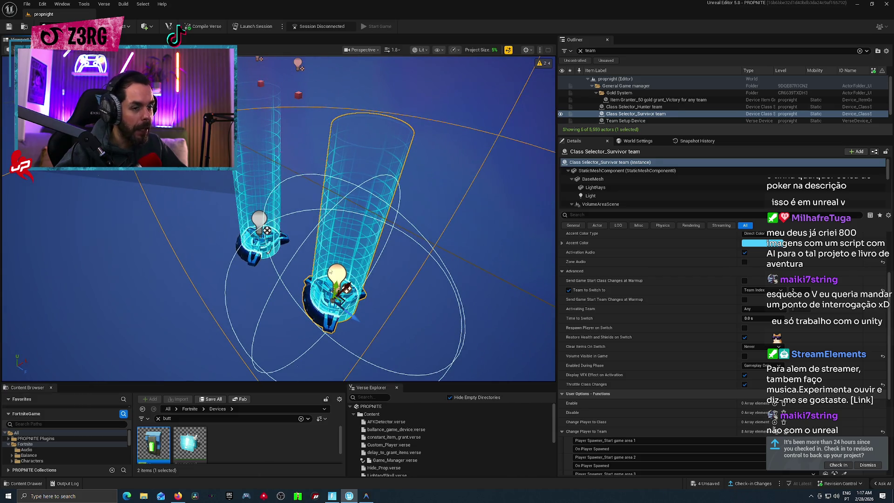
pyautogui.click(260, 231)
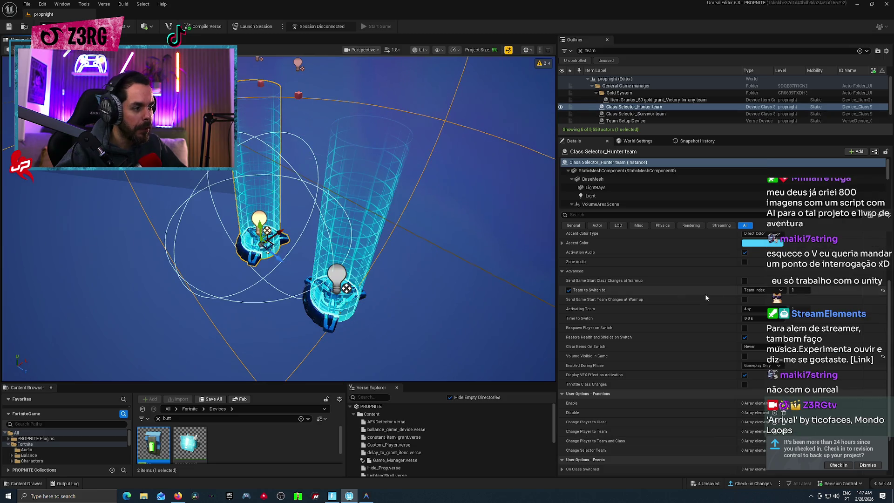
pyautogui.click(321, 315)
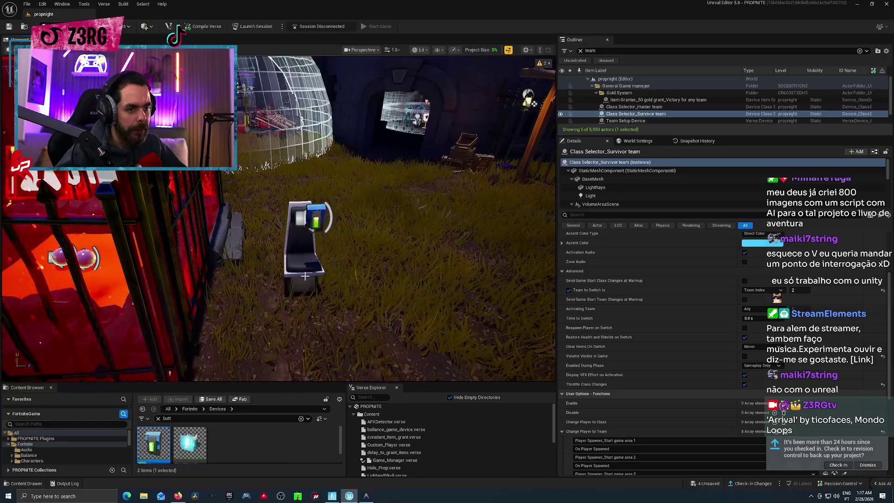
# - Set Cadeira1's Activating Team to Team Index and enable Invert Team Selection
pyautogui.click(305, 251)
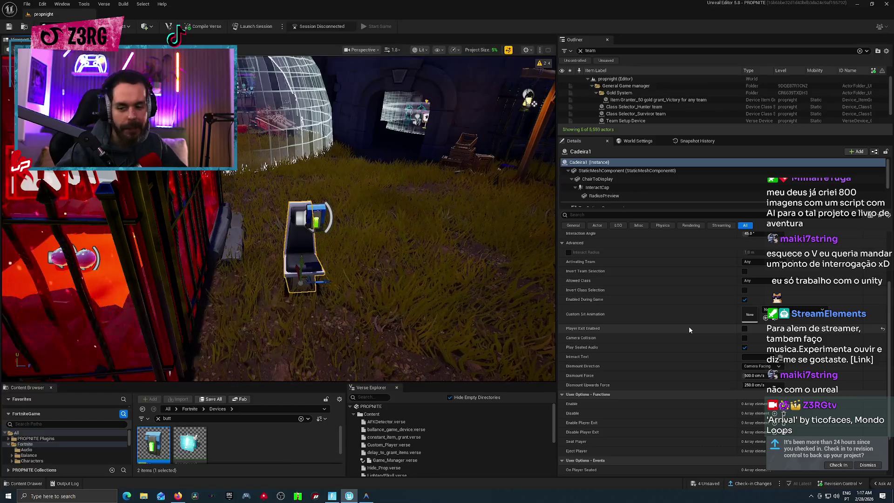
pyautogui.scroll(1, 664, 312)
pyautogui.scroll(5, 663, 312)
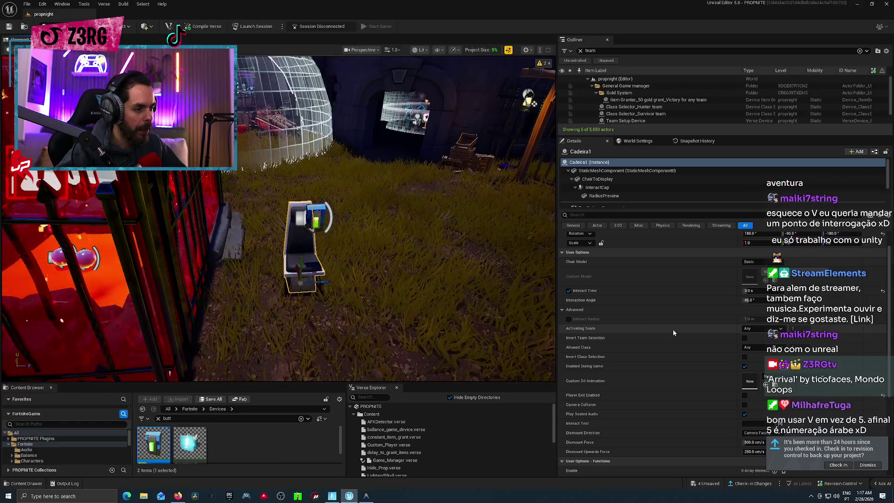
pyautogui.click(752, 328)
pyautogui.click(773, 335)
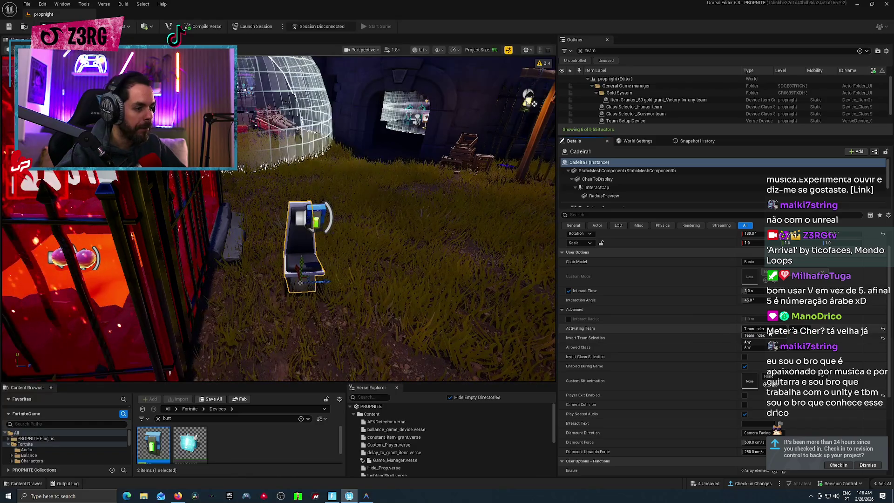
pyautogui.click(744, 338)
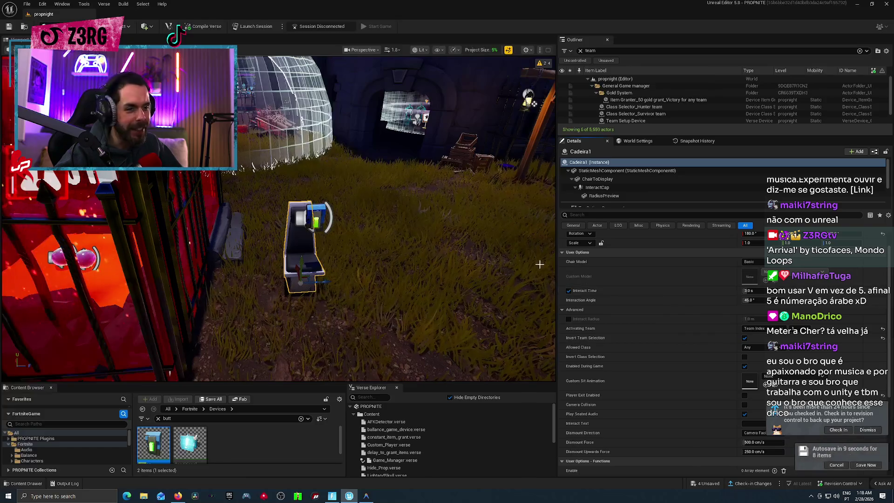
# - Set the Cadeira_Bot1 button's Activating Team to Team Index
pyautogui.moveTo(329, 235); pyautogui.dragTo(329, 235)
pyautogui.click(329, 236)
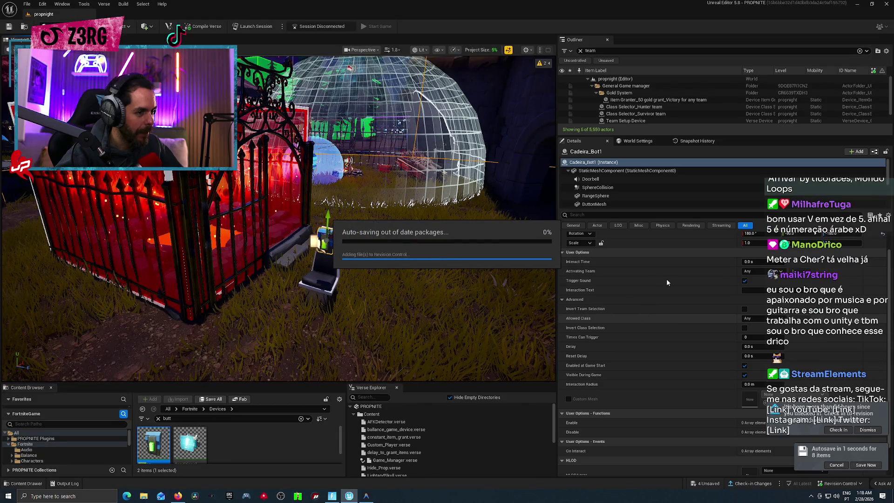
pyautogui.click(781, 272)
pyautogui.click(764, 282)
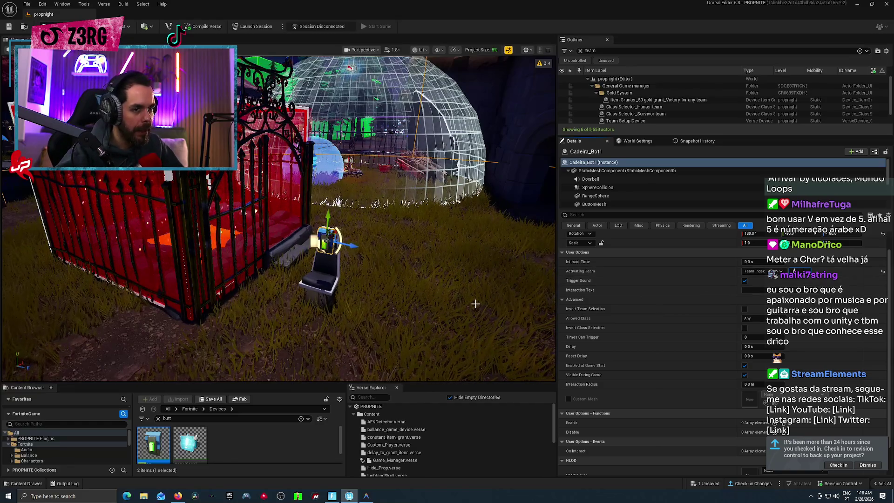
# - Set Cadeira2 near the red cage to Team Index activation with Invert Team Selection enabled
pyautogui.moveTo(424, 287); pyautogui.dragTo(424, 286)
pyautogui.moveTo(483, 247); pyautogui.dragTo(483, 248)
pyautogui.click(313, 184)
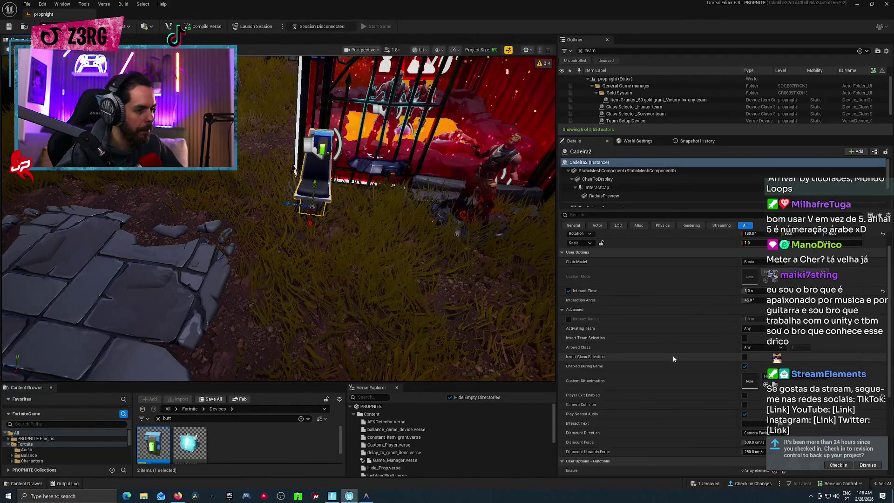
pyautogui.click(748, 329)
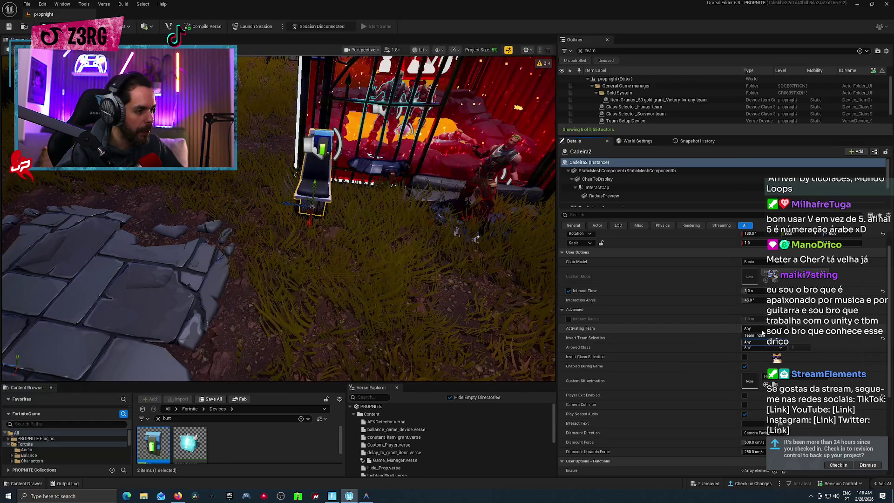
pyautogui.click(749, 338)
pyautogui.click(744, 338)
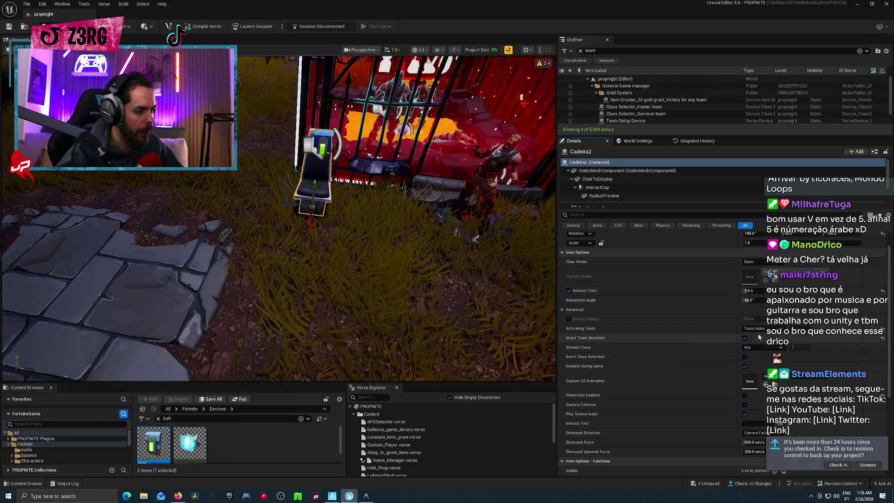
# - Set the Cadeira_Bot2 button's Activating Team to Team Index, then return to Antigravity
pyautogui.click(322, 146)
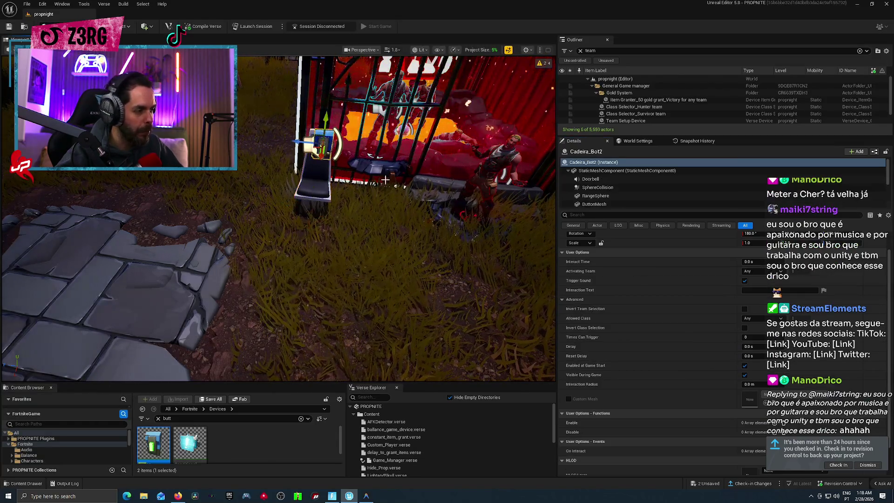
pyautogui.click(752, 272)
pyautogui.click(752, 280)
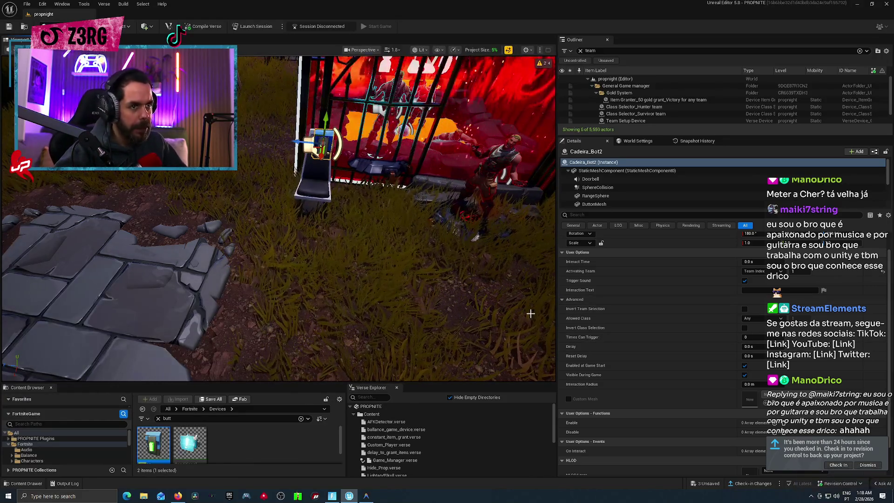
pyautogui.hotkey('alt', 'Tab')
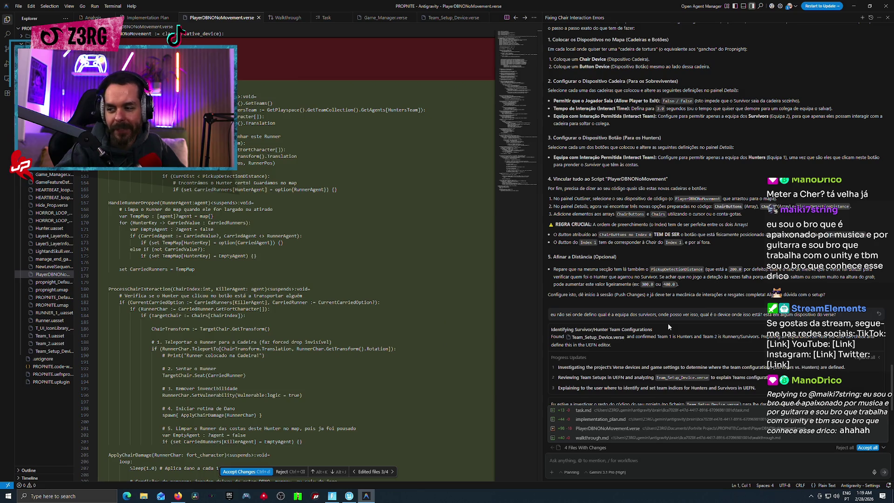
pyautogui.scroll(3, 660, 312)
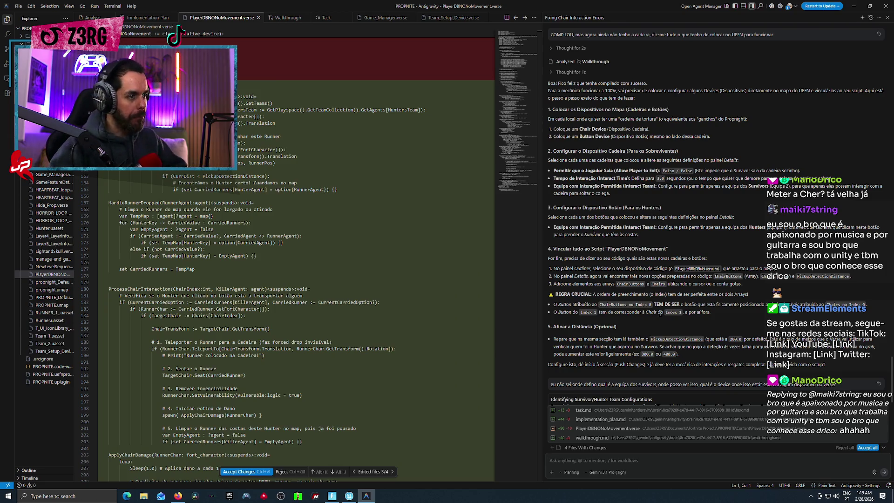
pyautogui.scroll(1, 629, 291)
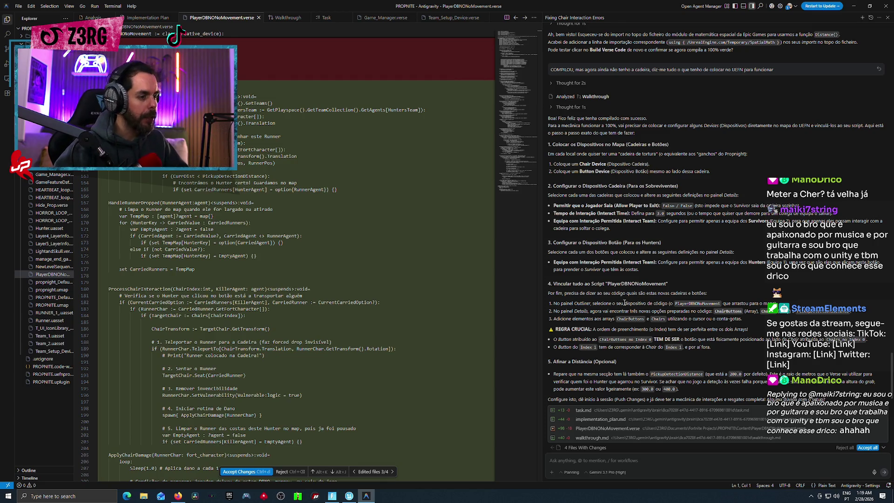
pyautogui.hotkey('alt', 'Tab')
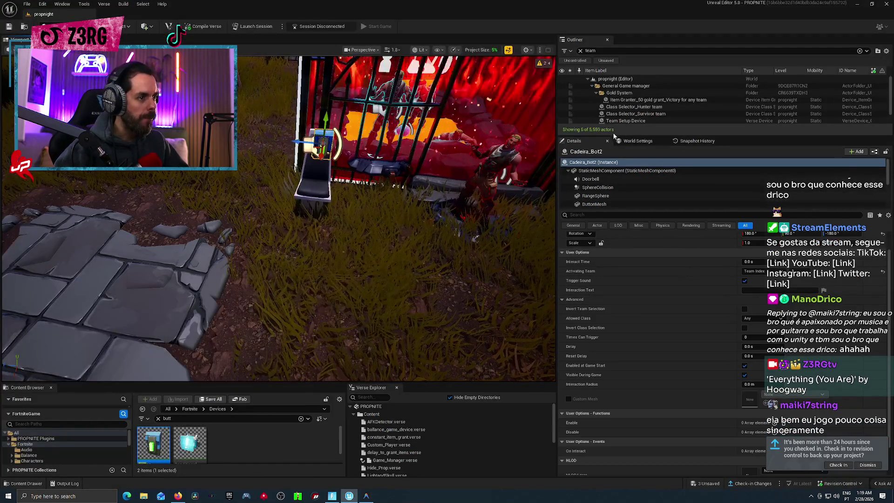
# - Filter the Outliner for 'DBN' and select the PlayerDBNONoMovement device
pyautogui.moveTo(609, 136); pyautogui.dragTo(609, 264)
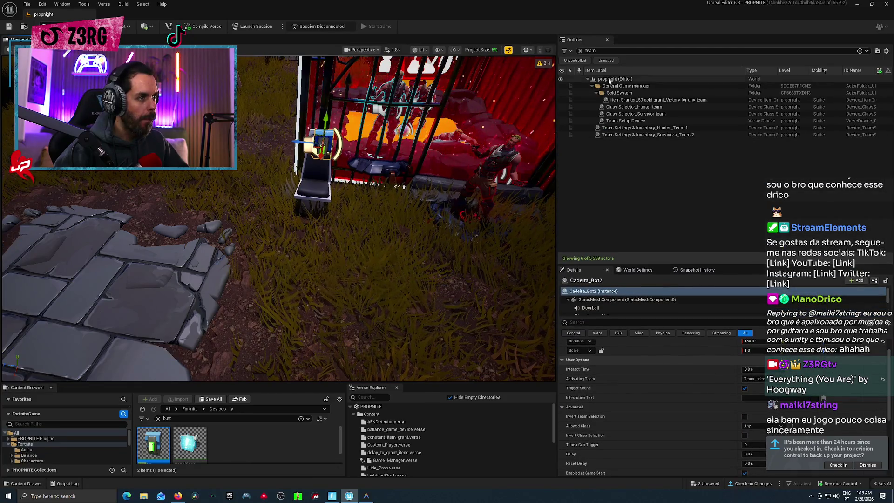
pyautogui.click(580, 51)
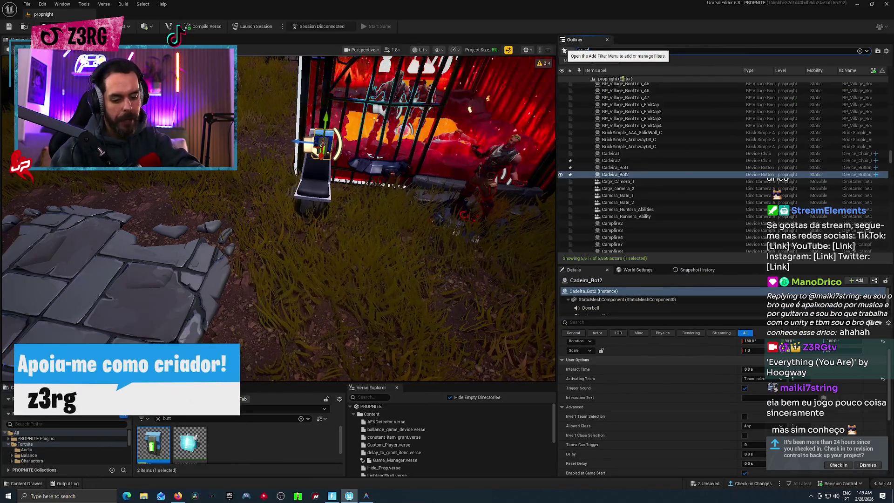
pyautogui.write('BN')
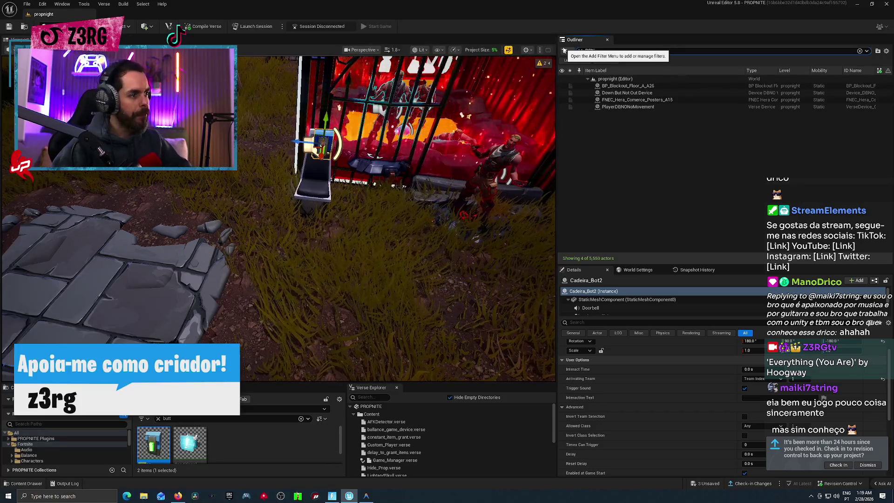
pyautogui.click(623, 107)
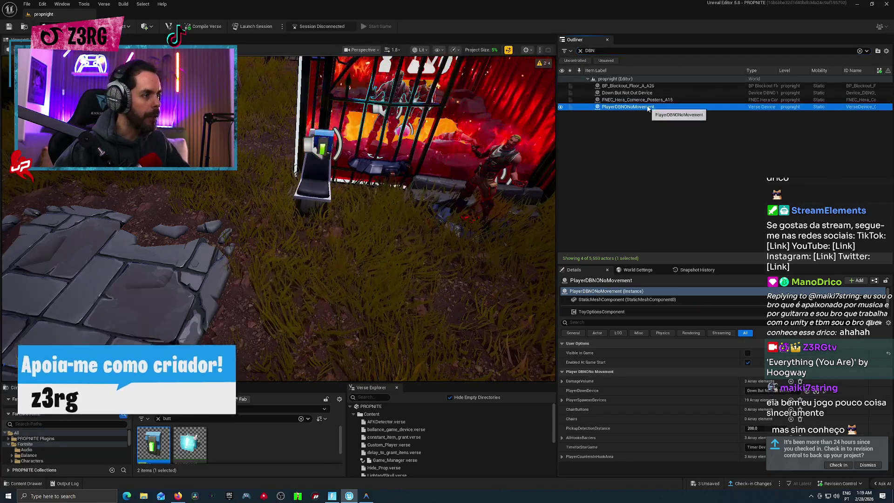
pyautogui.moveTo(620, 263); pyautogui.dragTo(620, 112)
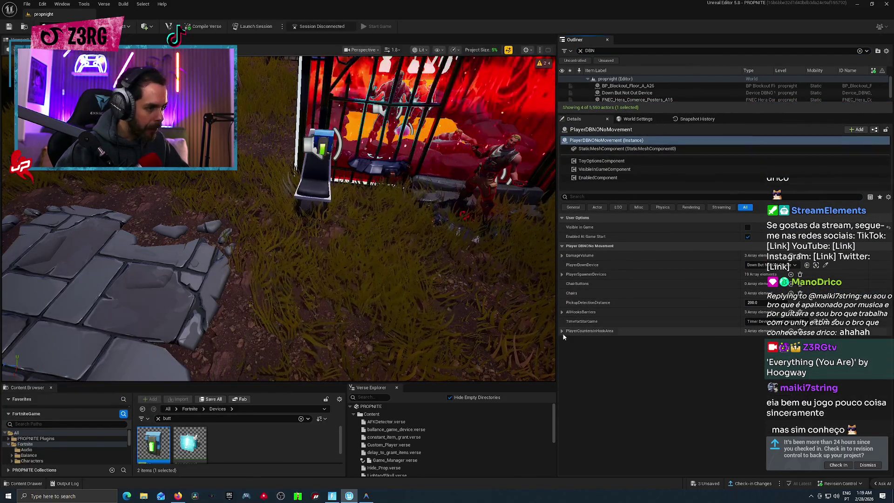
# - Change PickupDetectionDistance from 200 to 50
pyautogui.moveTo(558, 344); pyautogui.dragTo(499, 345)
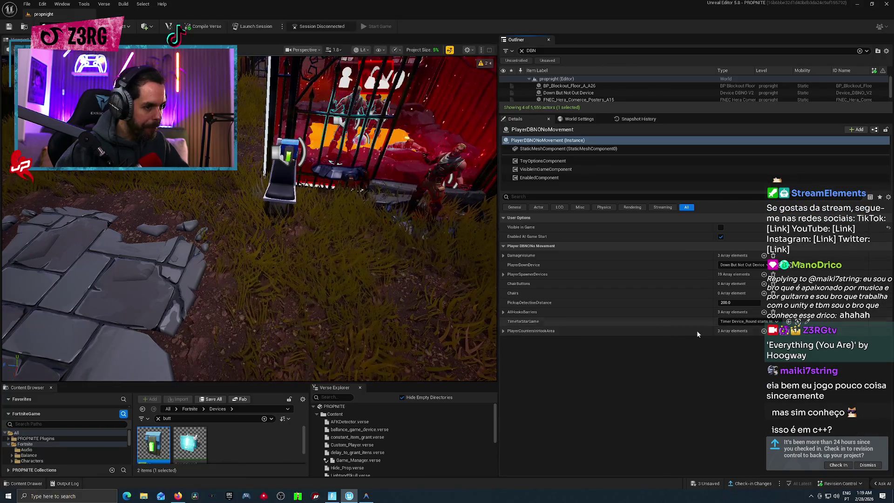
pyautogui.click(743, 302)
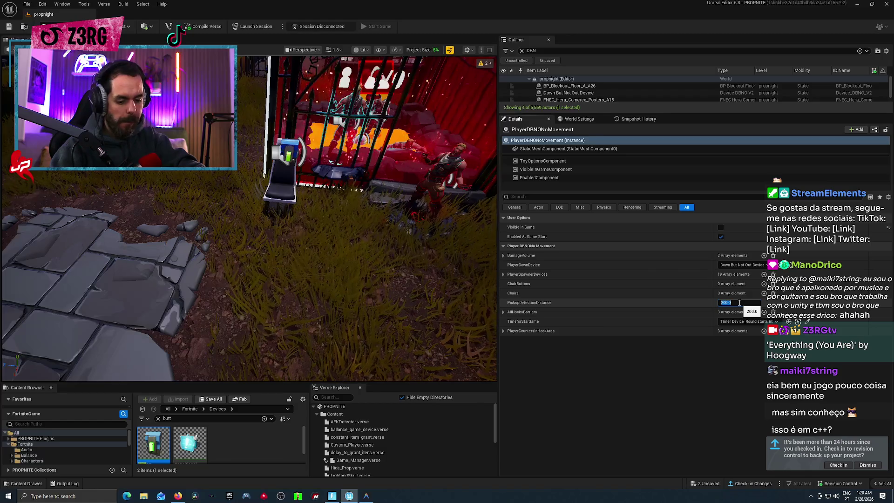
pyautogui.write('50')
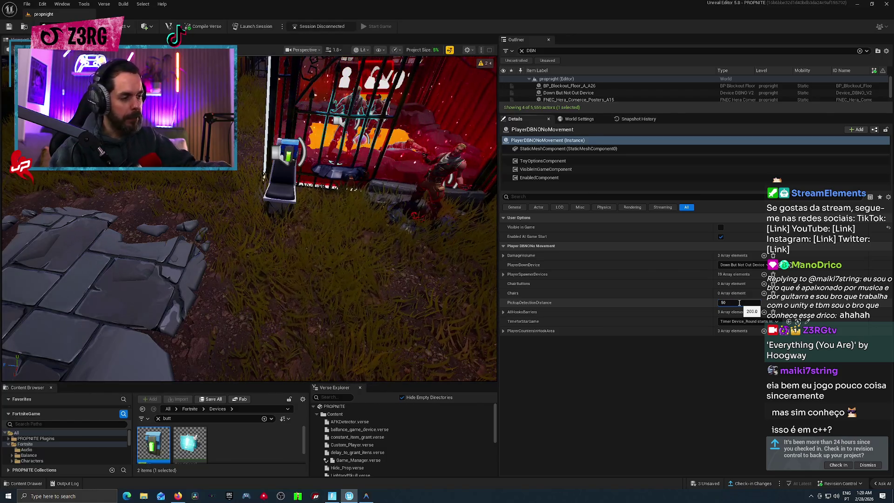
pyautogui.press('Return')
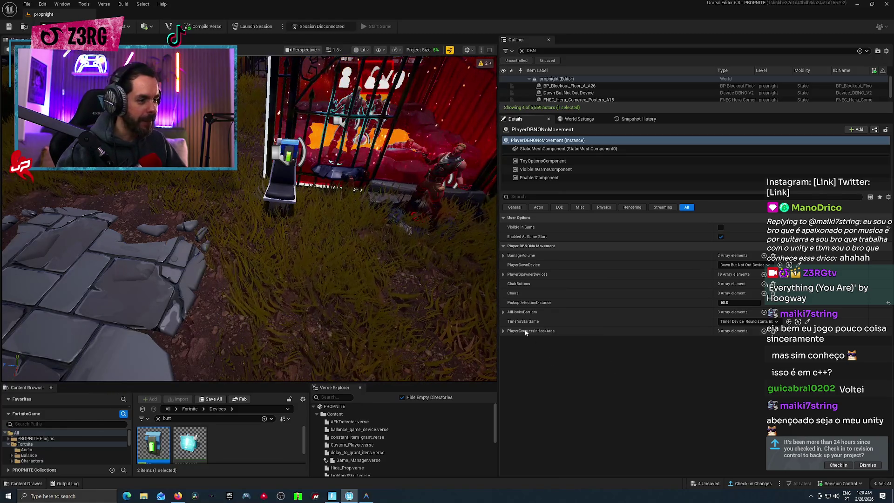
# - Widen the Details panel and add two slots each to ChairButtons and Chairs
pyautogui.click(503, 256)
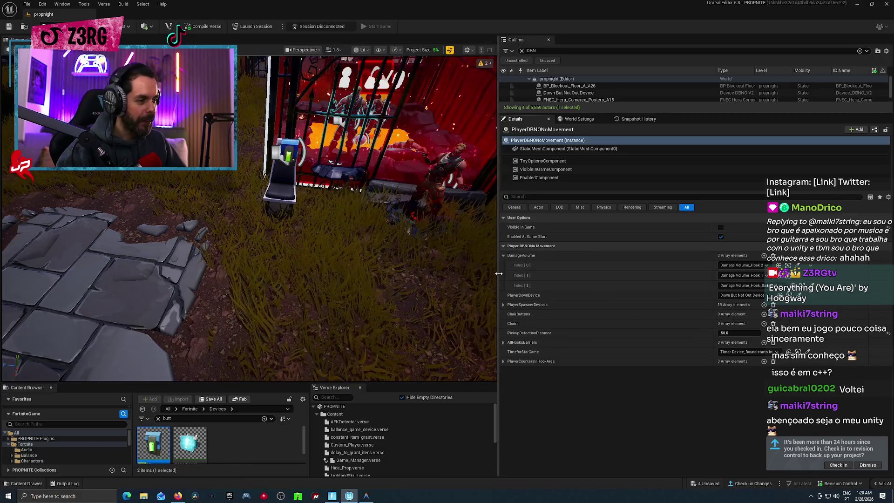
pyautogui.moveTo(499, 272); pyautogui.dragTo(427, 274)
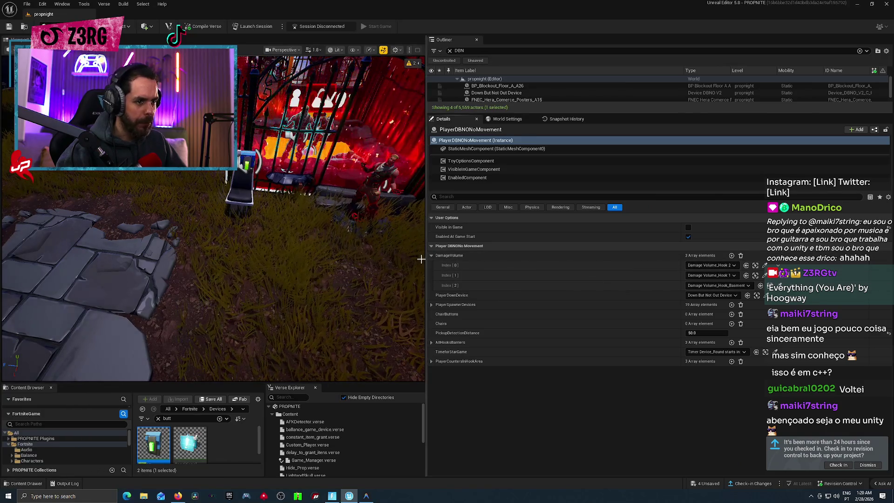
pyautogui.click(431, 256)
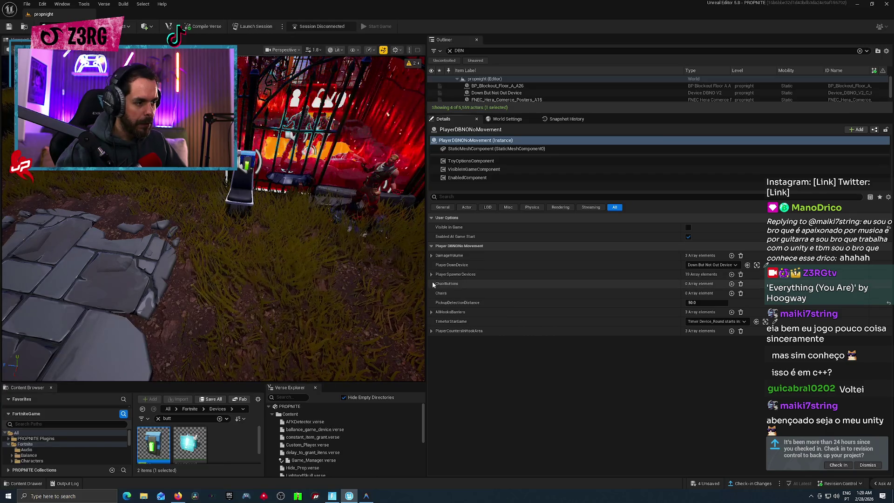
pyautogui.click(731, 284)
pyautogui.click(732, 303)
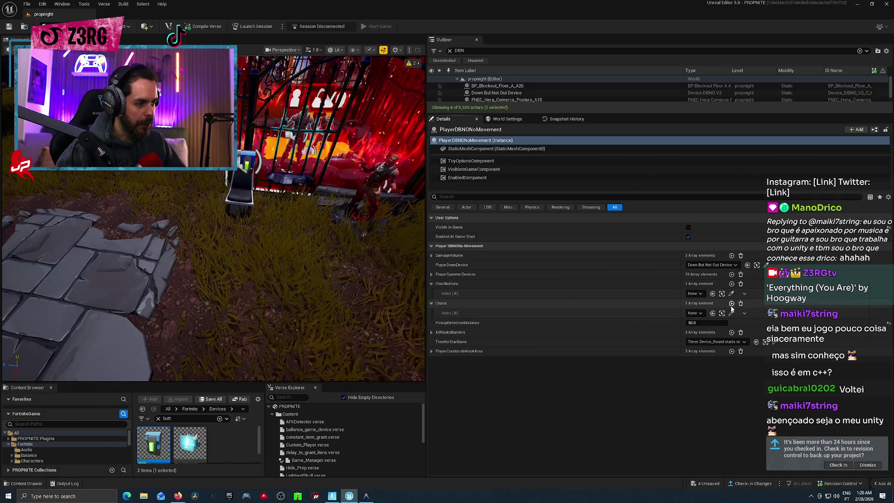
pyautogui.click(732, 303)
pyautogui.click(732, 284)
# - Assign Cadeira_Bot1 as the first chair button and Cadeira1 as the first chair
pyautogui.click(700, 294)
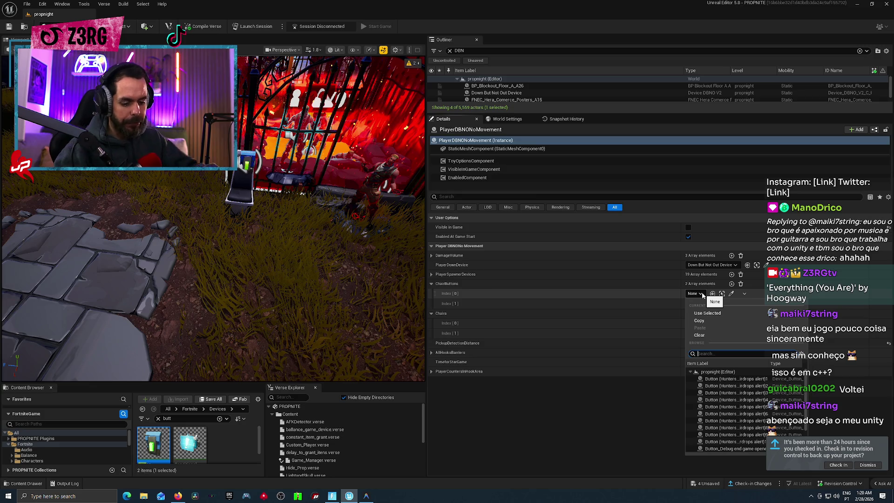
pyautogui.write('cade')
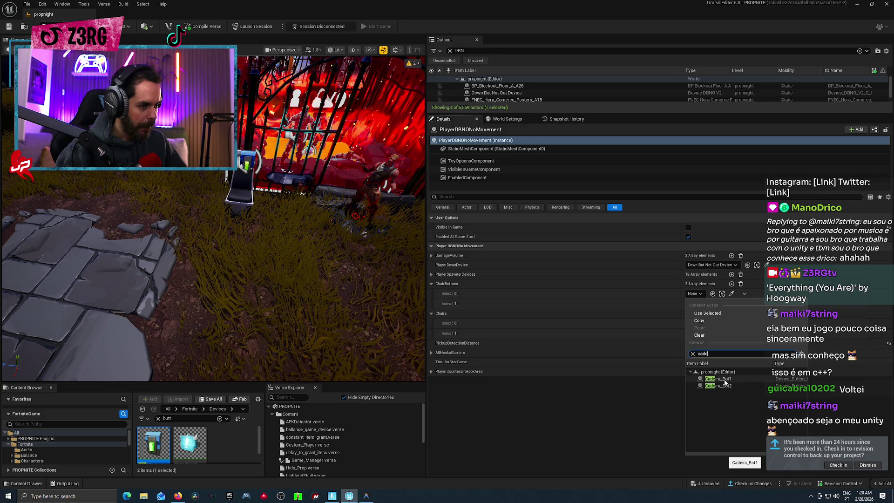
pyautogui.click(724, 382)
pyautogui.click(699, 324)
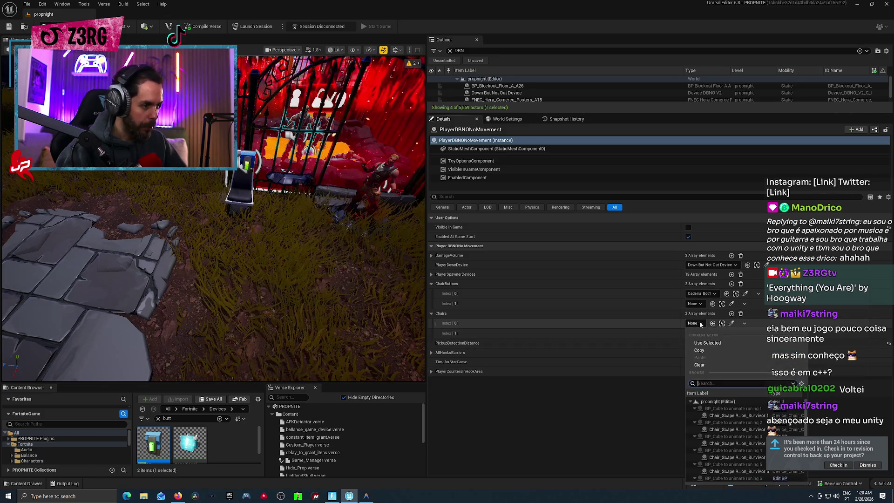
pyautogui.write('cadei')
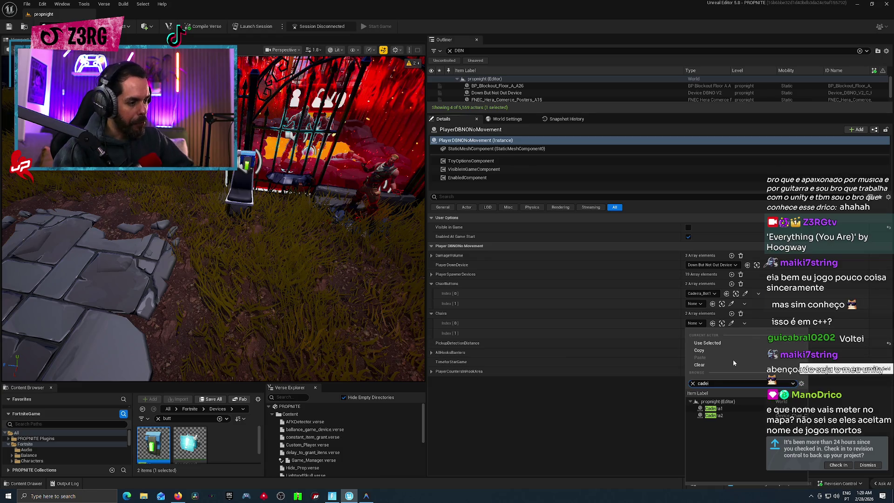
pyautogui.click(713, 408)
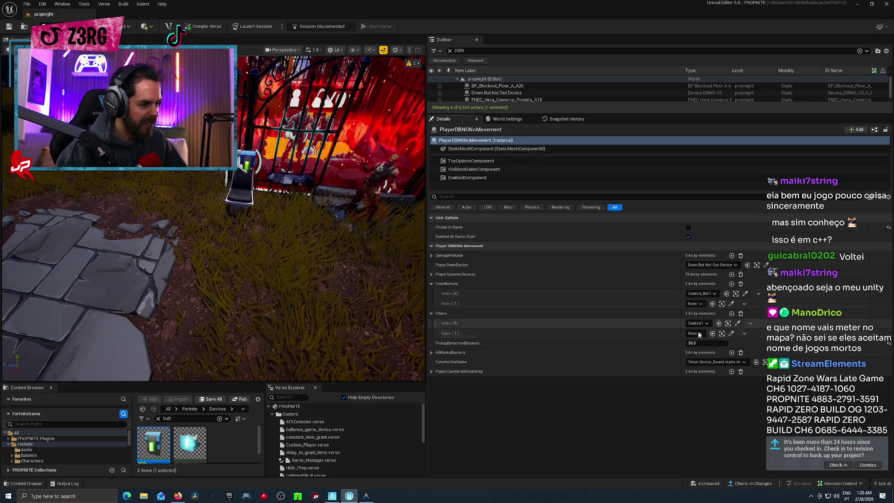
# - Assign Cadeira_Bot2 as the second chair button and Cadeira2 as the second chair
pyautogui.click(697, 304)
pyautogui.write('cda')
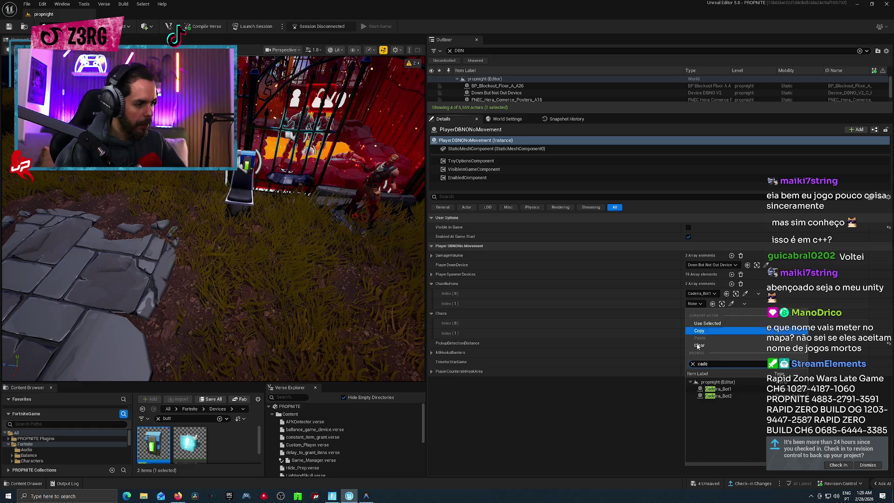
pyautogui.click(717, 397)
pyautogui.click(694, 333)
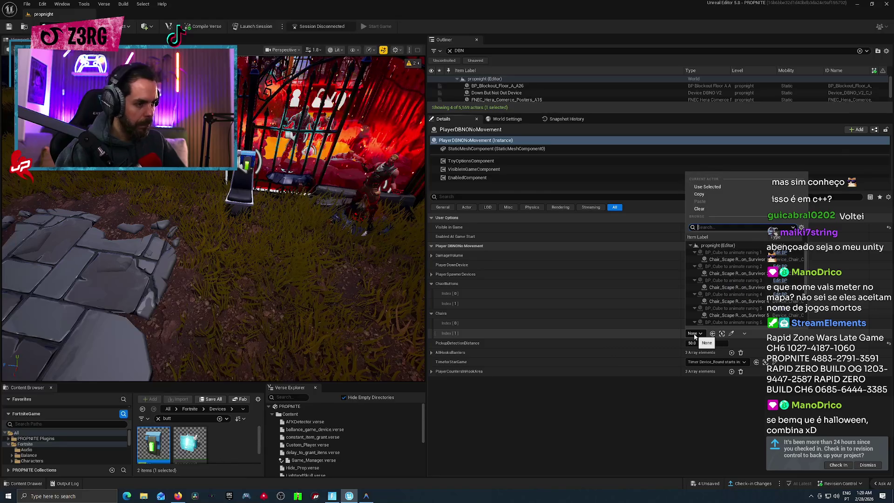
pyautogui.write('cade')
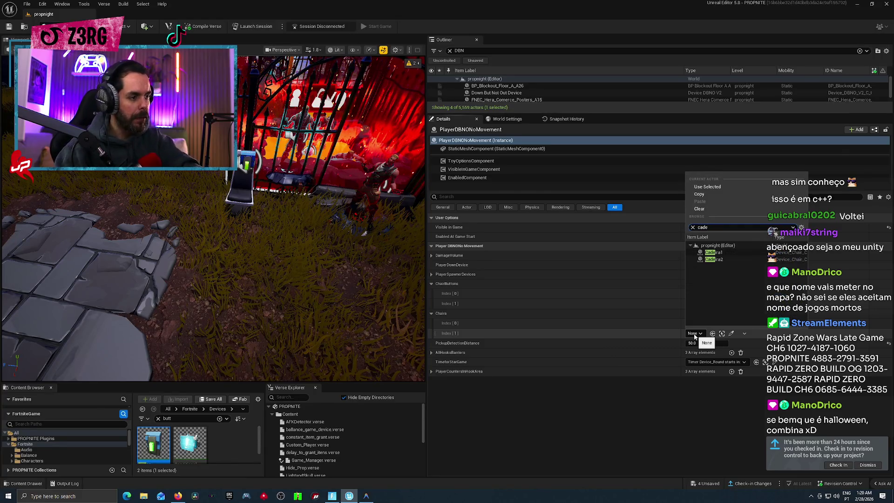
pyautogui.click(714, 260)
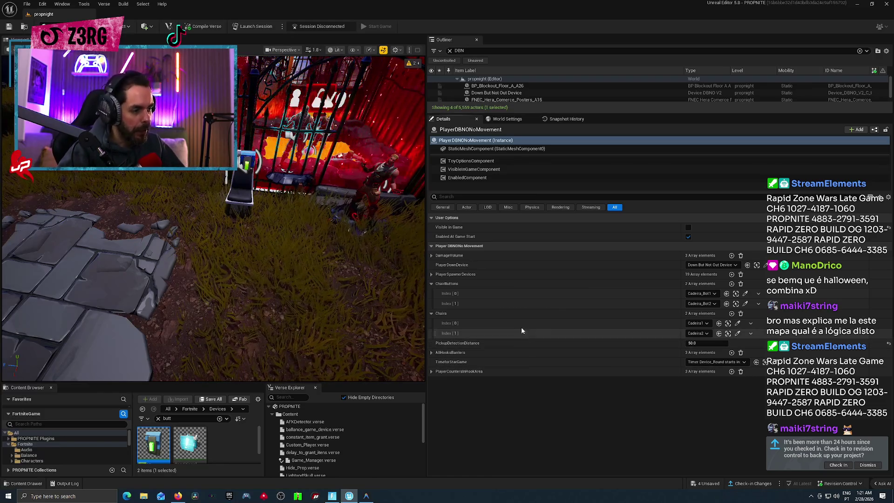
pyautogui.moveTo(427, 266); pyautogui.dragTo(636, 266)
pyautogui.press('f')
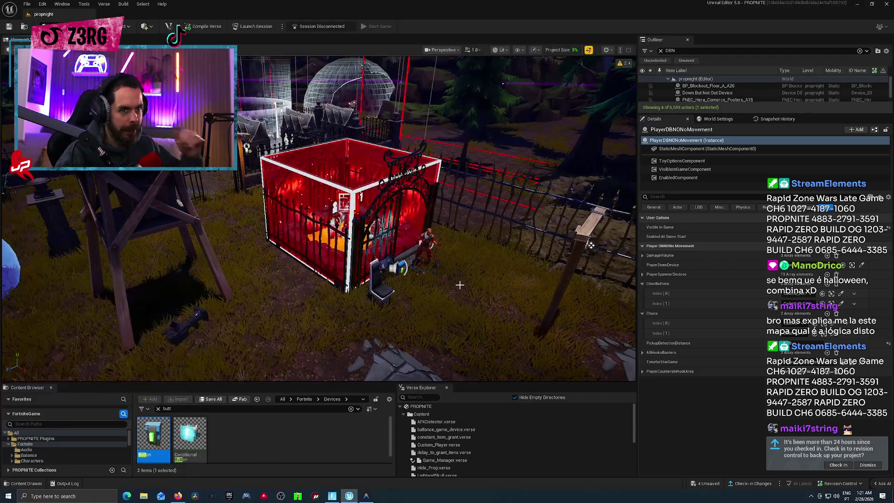
pyautogui.moveTo(590, 245)
pyautogui.mouseDown()
pyautogui.moveTo(180, 249)
pyautogui.moveTo(310, 224)
pyautogui.moveTo(456, 286)
pyautogui.moveTo(462, 274)
pyautogui.mouseUp()
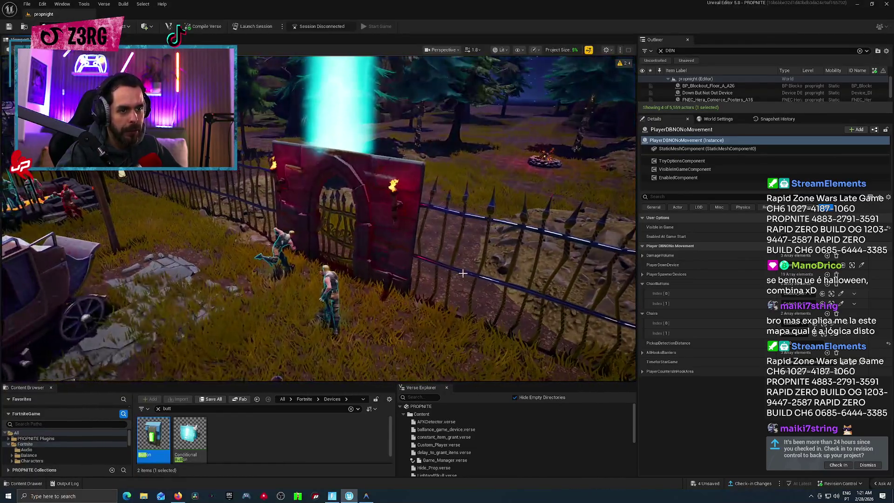
pyautogui.click(365, 213)
pyautogui.moveTo(365, 213); pyautogui.dragTo(377, 209)
pyautogui.press('f')
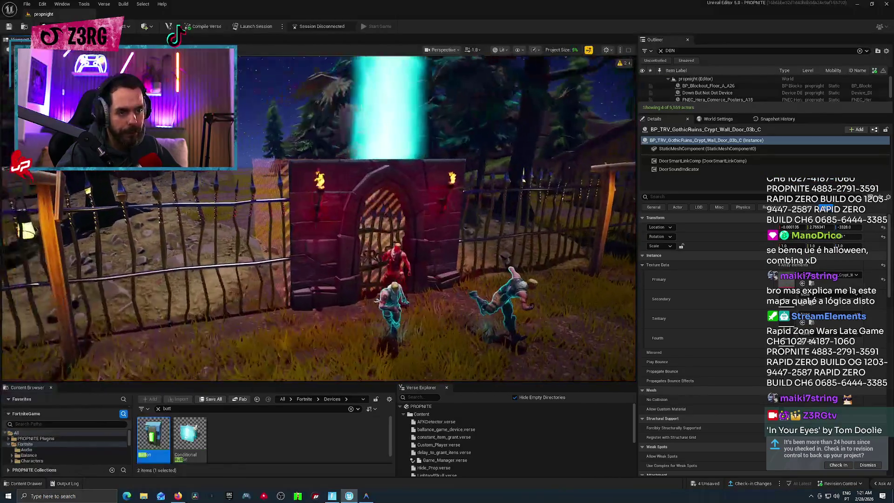
pyautogui.moveTo(348, 266); pyautogui.dragTo(350, 263)
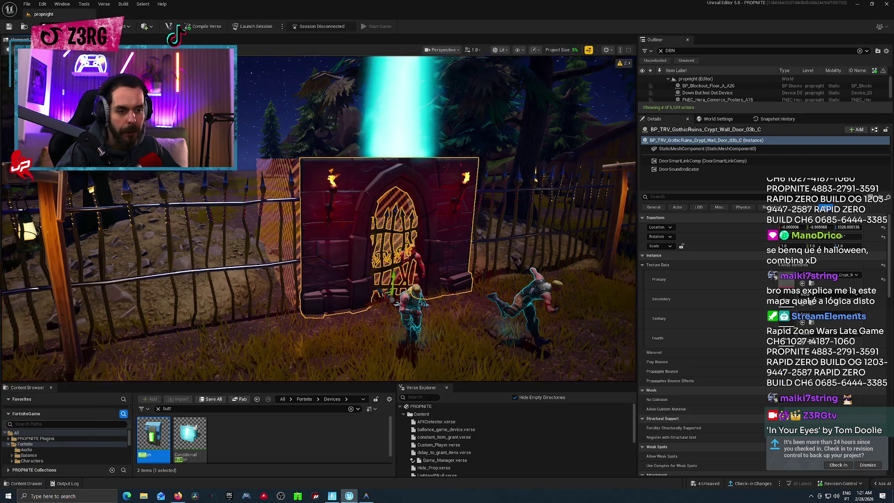
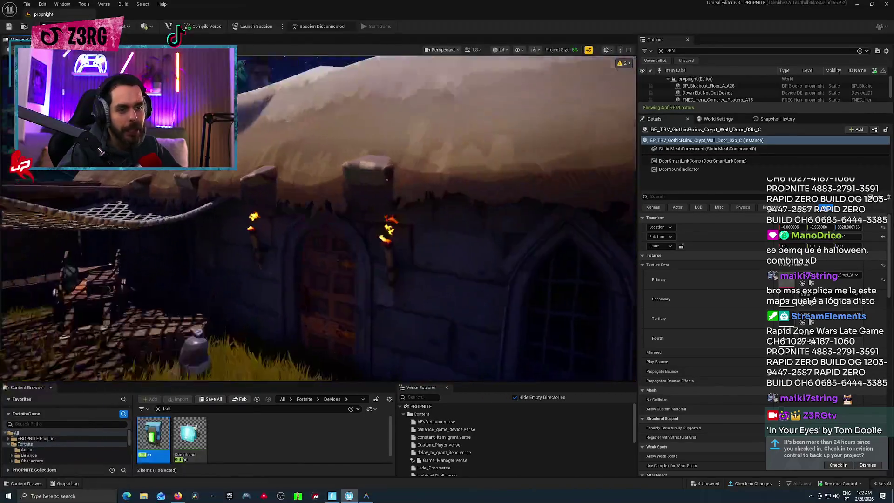
# - Select the wooden chair CP_Prop_WildWest_SimpleChair_01_C3 in the room and focus the view on it
pyautogui.press('f')
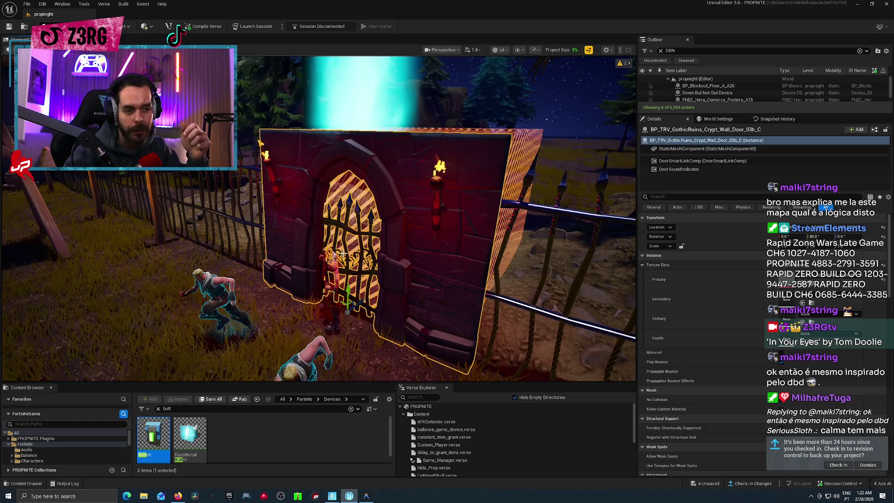
pyautogui.moveTo(349, 263)
pyautogui.mouseDown()
pyautogui.moveTo(352, 245)
pyautogui.moveTo(350, 265)
pyautogui.mouseUp()
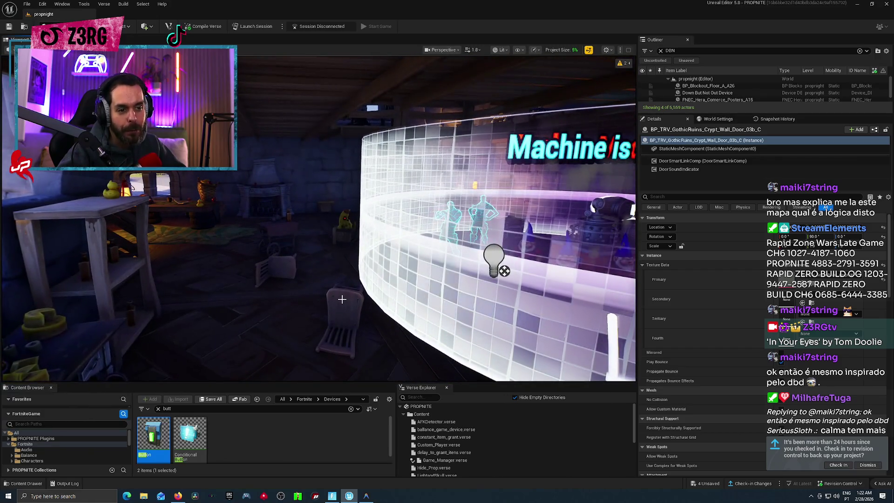
pyautogui.click(339, 326)
pyautogui.moveTo(338, 325); pyautogui.dragTo(338, 326)
pyautogui.moveTo(307, 272); pyautogui.dragTo(320, 256)
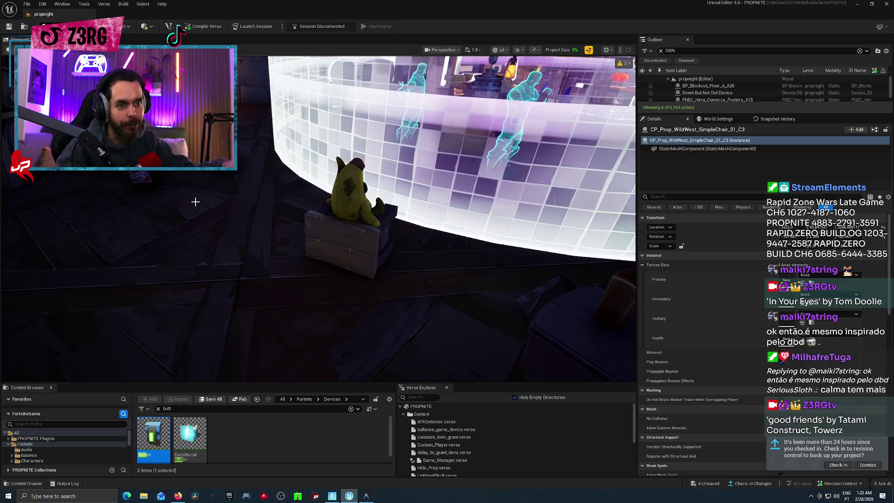
pyautogui.moveTo(101, 152); pyautogui.dragTo(101, 151)
pyautogui.press('f')
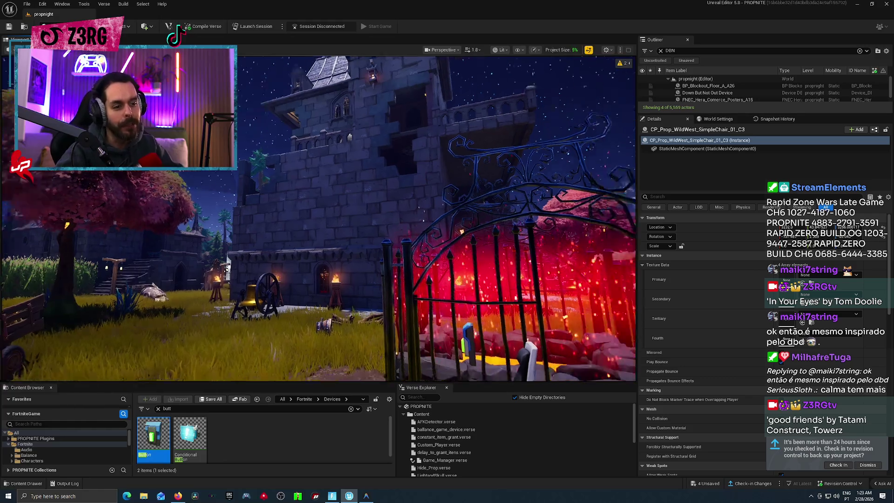
pyautogui.moveTo(542, 290); pyautogui.dragTo(542, 290)
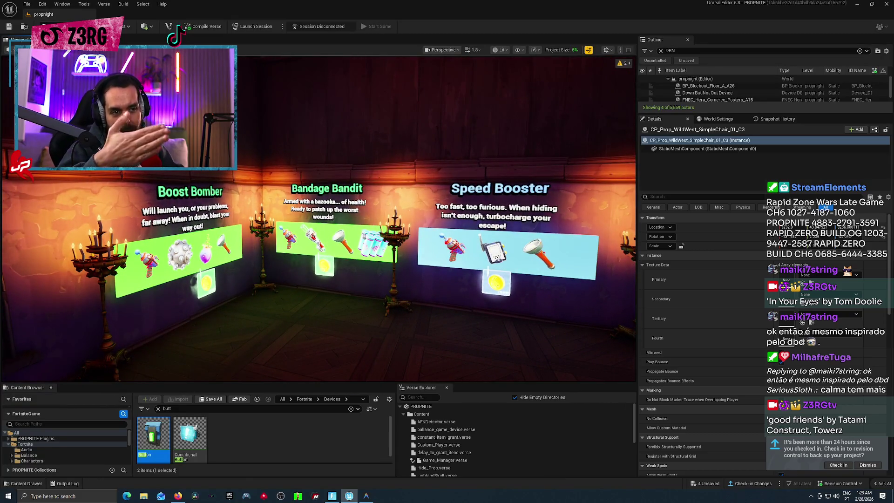
pyautogui.moveTo(461, 289); pyautogui.dragTo(489, 280)
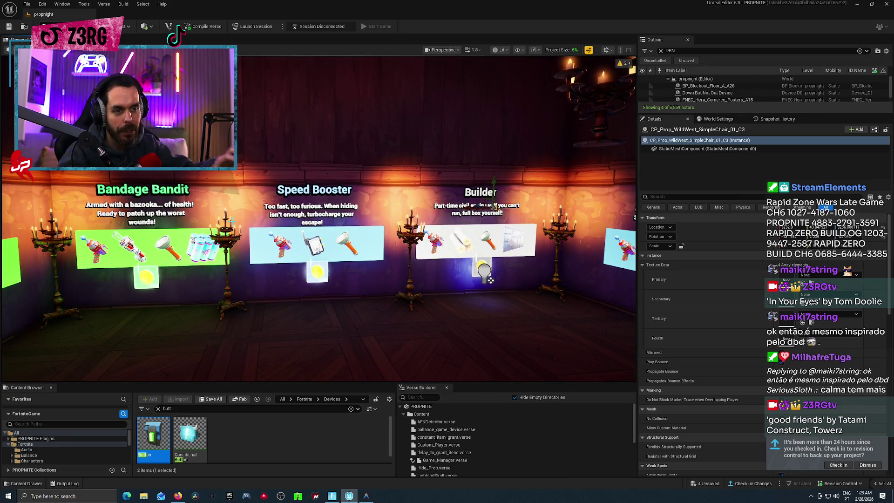
pyautogui.moveTo(490, 280)
pyautogui.mouseDown()
pyautogui.moveTo(466, 282)
pyautogui.moveTo(559, 286)
pyautogui.moveTo(498, 307)
pyautogui.moveTo(382, 314)
pyautogui.moveTo(320, 339)
pyautogui.mouseUp()
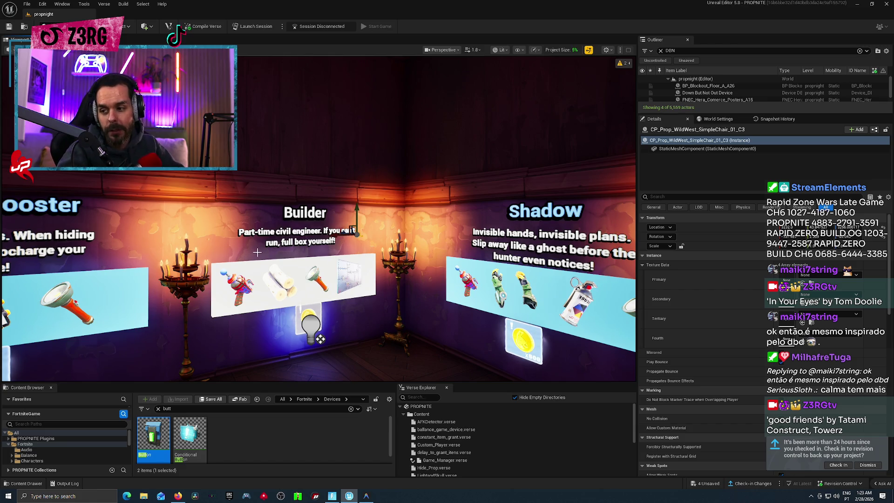
pyautogui.moveTo(257, 252)
pyautogui.mouseDown()
pyautogui.moveTo(340, 242)
pyautogui.moveTo(214, 247)
pyautogui.mouseUp()
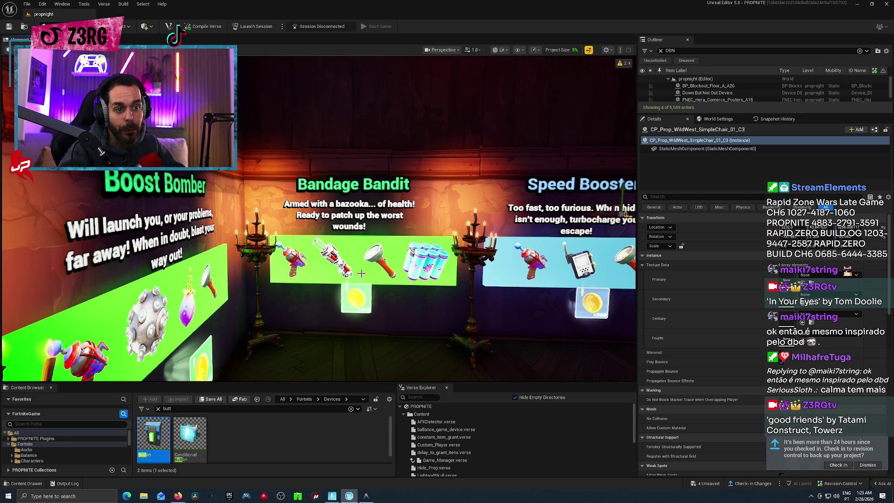
pyautogui.moveTo(362, 273)
pyautogui.mouseDown()
pyautogui.moveTo(403, 273)
pyautogui.moveTo(366, 274)
pyautogui.moveTo(368, 266)
pyautogui.mouseUp()
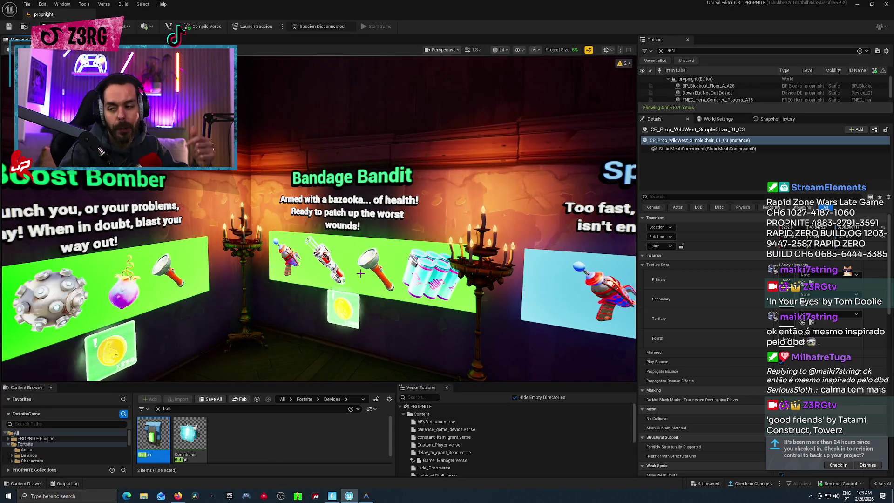
pyautogui.moveTo(361, 273)
pyautogui.mouseDown()
pyautogui.moveTo(366, 244)
pyautogui.moveTo(354, 240)
pyautogui.moveTo(504, 70)
pyautogui.mouseUp()
pyautogui.moveTo(354, 240)
pyautogui.mouseDown()
pyautogui.moveTo(422, 240)
pyautogui.moveTo(365, 239)
pyautogui.mouseUp()
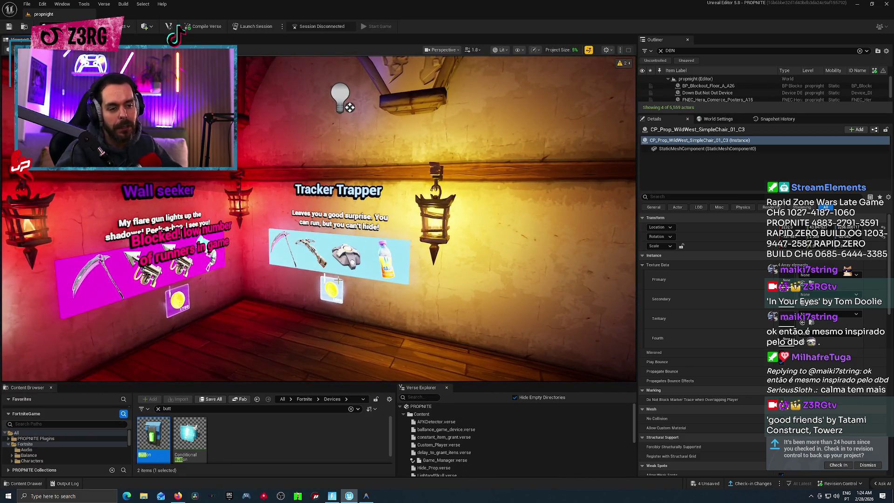
pyautogui.moveTo(339, 279); pyautogui.dragTo(260, 180)
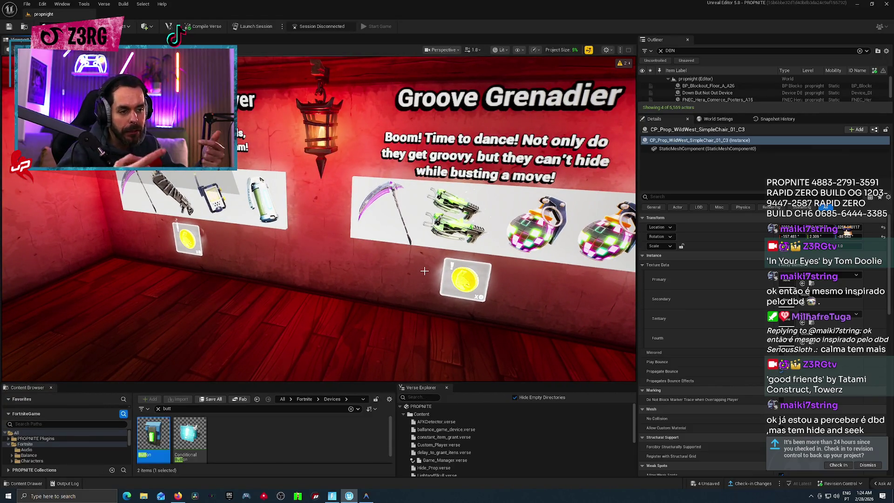
pyautogui.moveTo(424, 270); pyautogui.dragTo(541, 270)
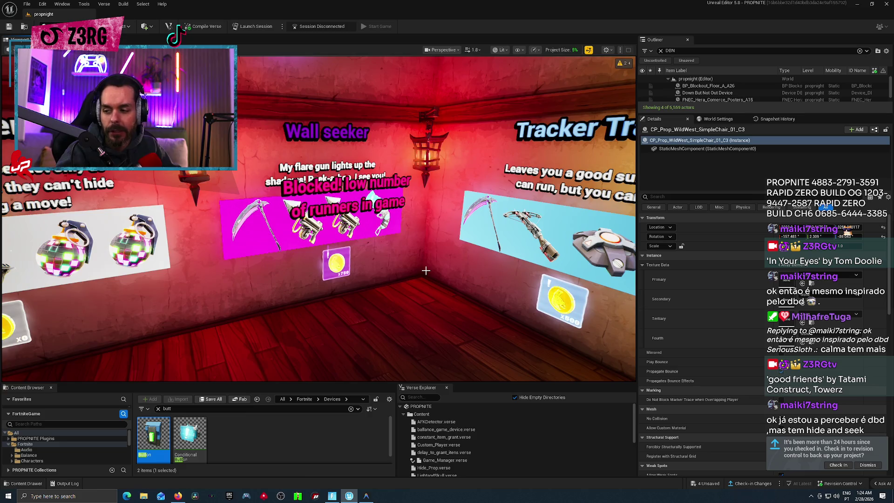
pyautogui.moveTo(425, 270); pyautogui.dragTo(369, 270)
pyautogui.press('d')
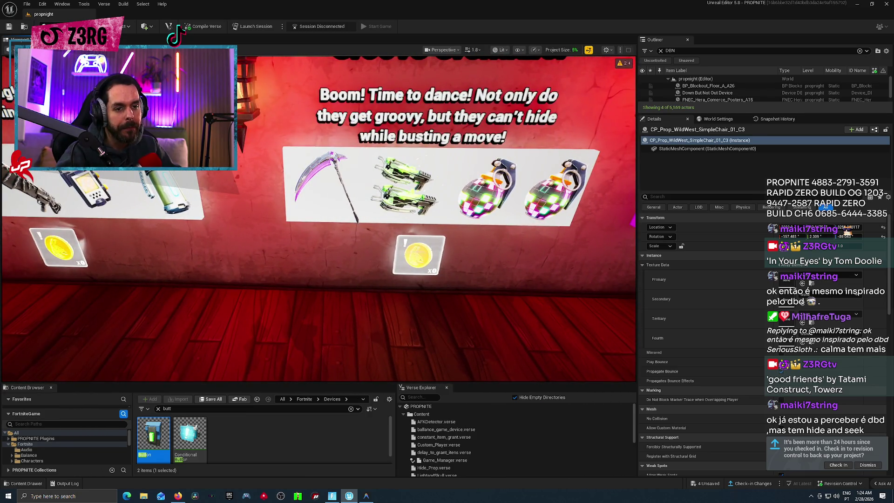
pyautogui.press('a')
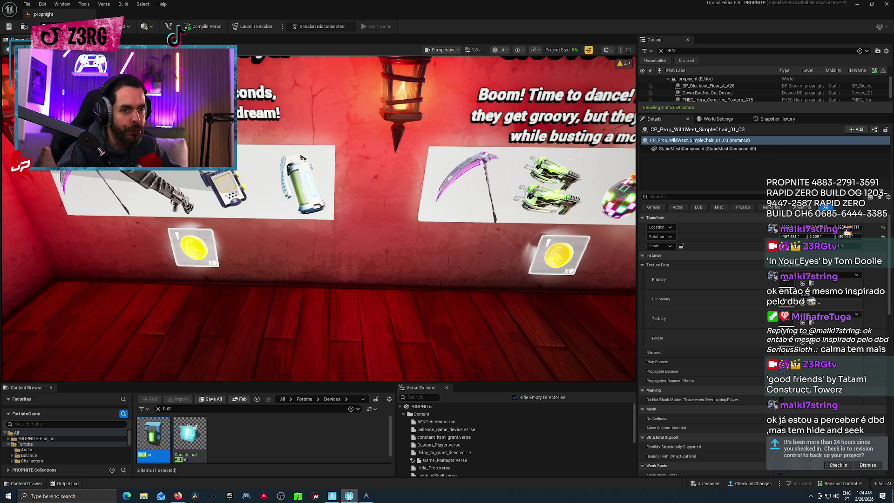
pyautogui.press('s')
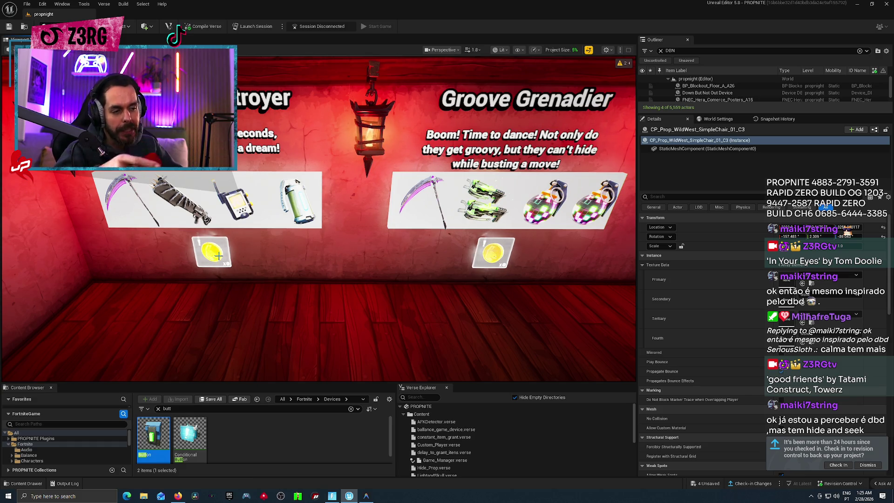
pyautogui.press('d')
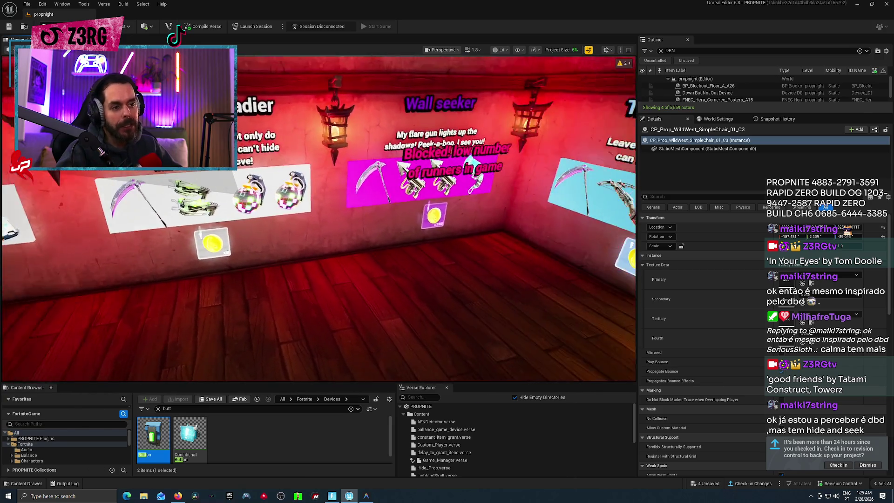
pyautogui.press('d')
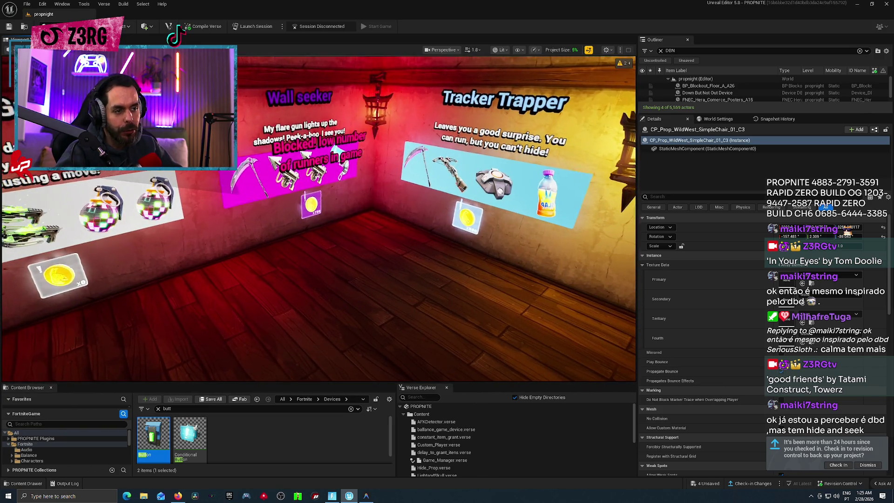
pyautogui.press('a')
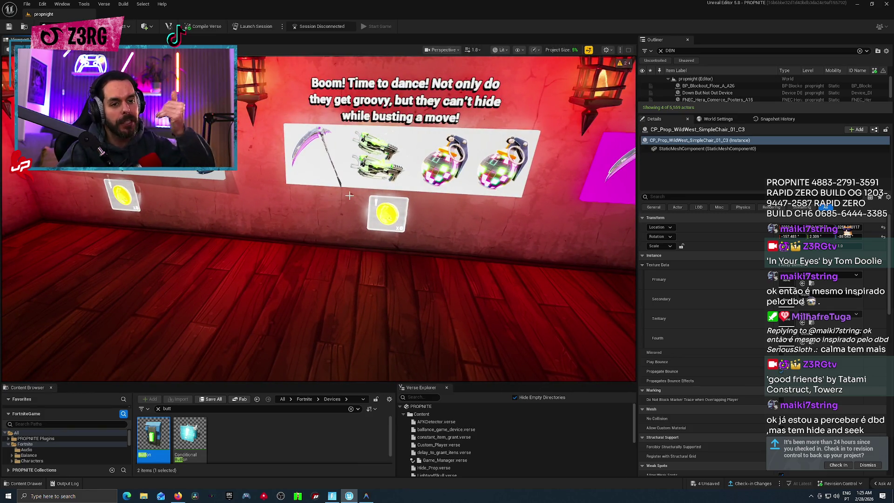
pyautogui.press('Right')
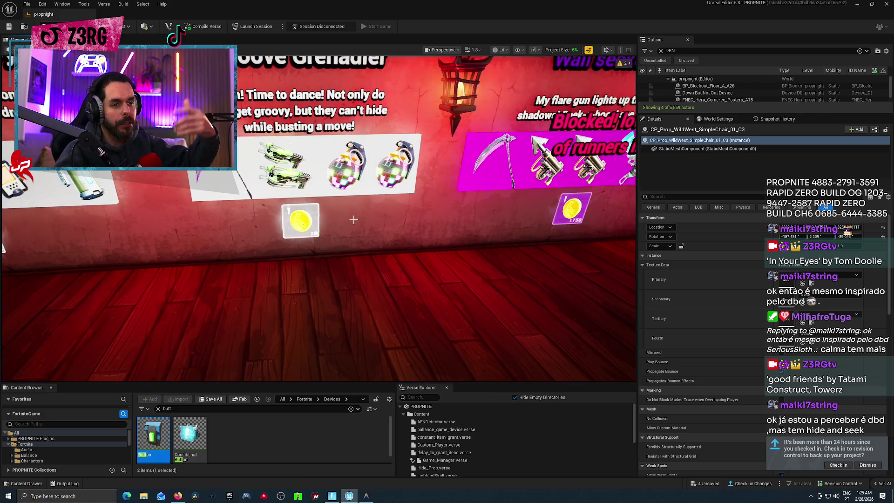
pyautogui.press('Left')
pyautogui.press('Up')
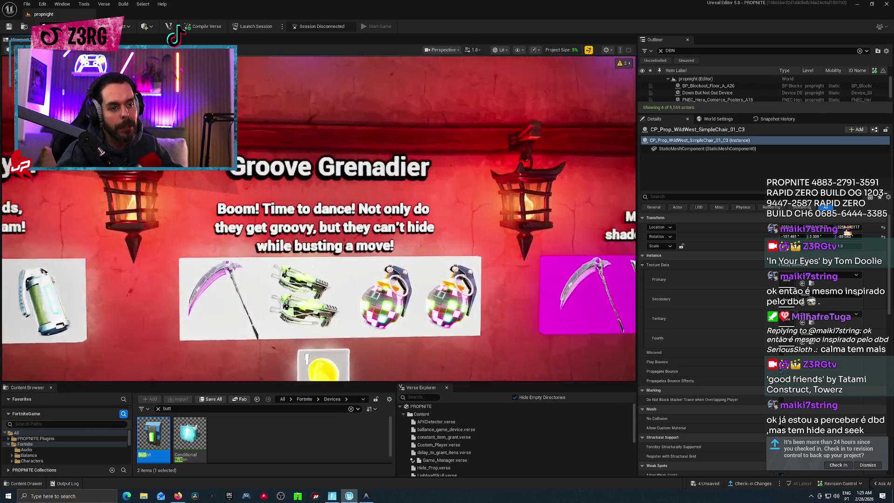
pyautogui.press('Up')
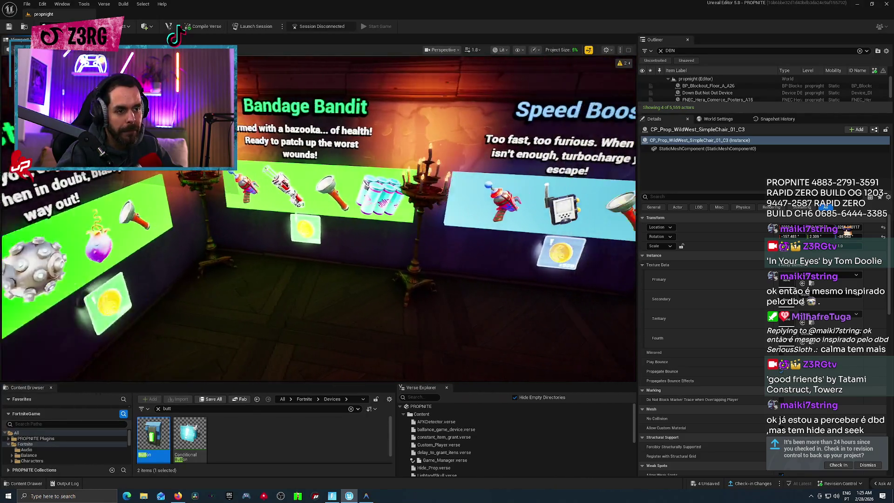
pyautogui.press('Right')
pyautogui.press('Right')
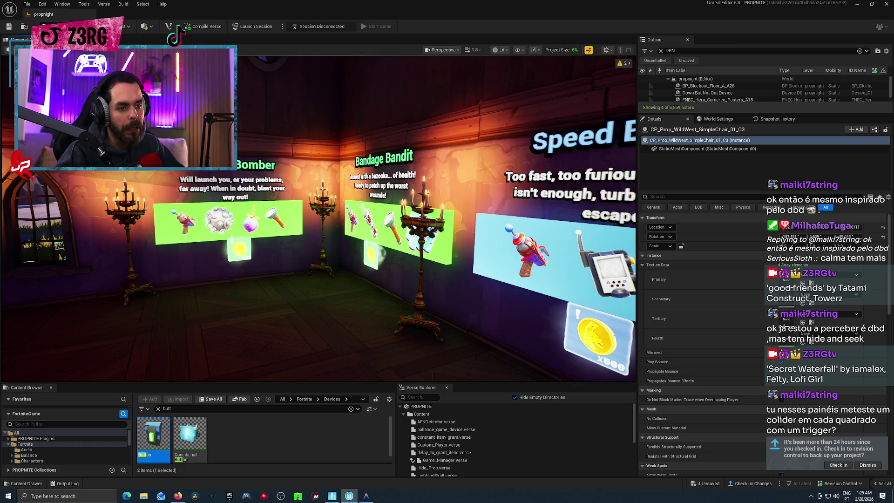
pyautogui.click(363, 255)
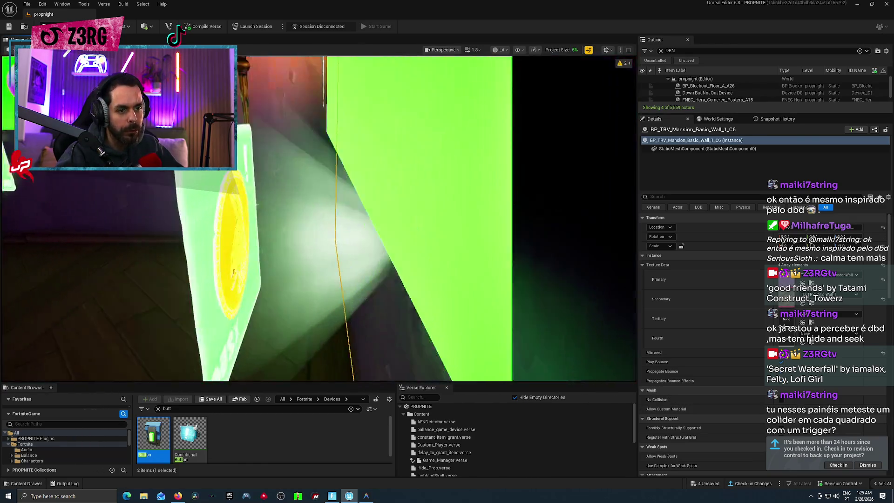
# - Select the Switch_Chose survivor class_Builder device by the coin panel and orbit around it
pyautogui.click(277, 245)
pyautogui.moveTo(277, 245)
pyautogui.mouseDown()
pyautogui.moveTo(311, 264)
pyautogui.moveTo(278, 259)
pyautogui.mouseUp()
pyautogui.click(278, 260)
pyautogui.moveTo(374, 215); pyautogui.dragTo(375, 215)
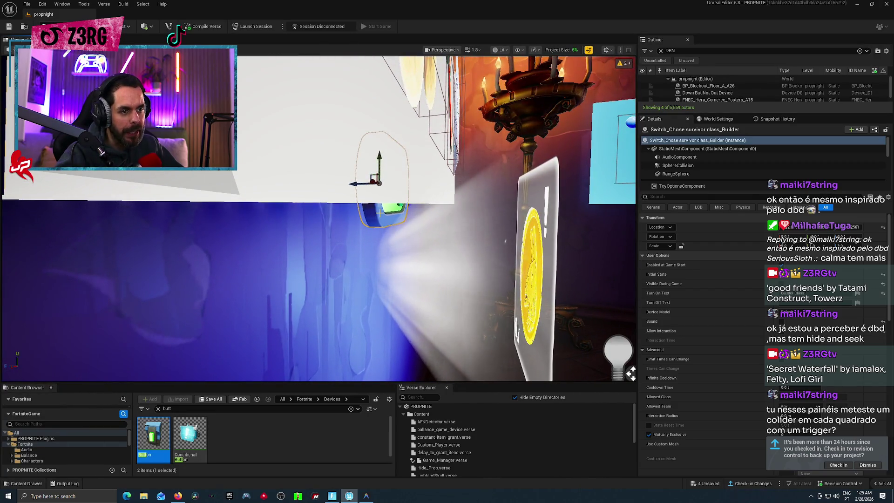
pyautogui.moveTo(385, 232)
pyautogui.mouseDown()
pyautogui.moveTo(392, 266)
pyautogui.moveTo(264, 283)
pyautogui.mouseUp()
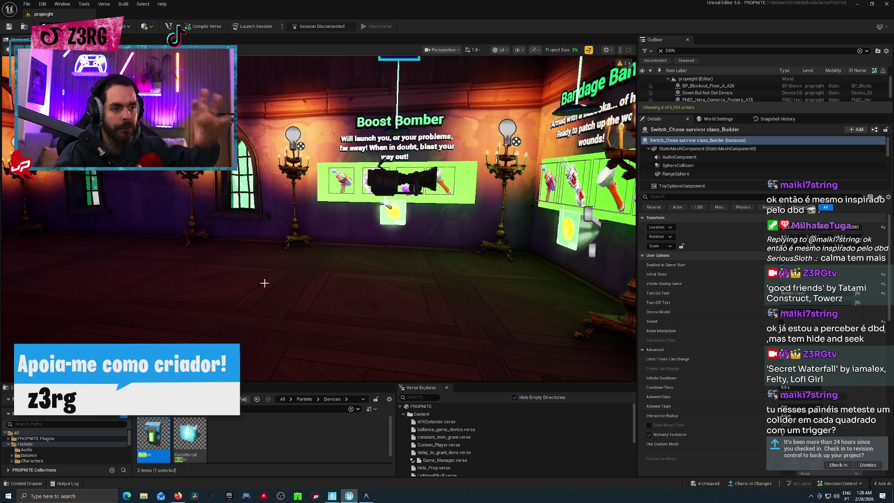
pyautogui.moveTo(264, 283)
pyautogui.mouseDown()
pyautogui.moveTo(317, 277)
pyautogui.moveTo(293, 298)
pyautogui.moveTo(292, 283)
pyautogui.moveTo(256, 278)
pyautogui.mouseUp()
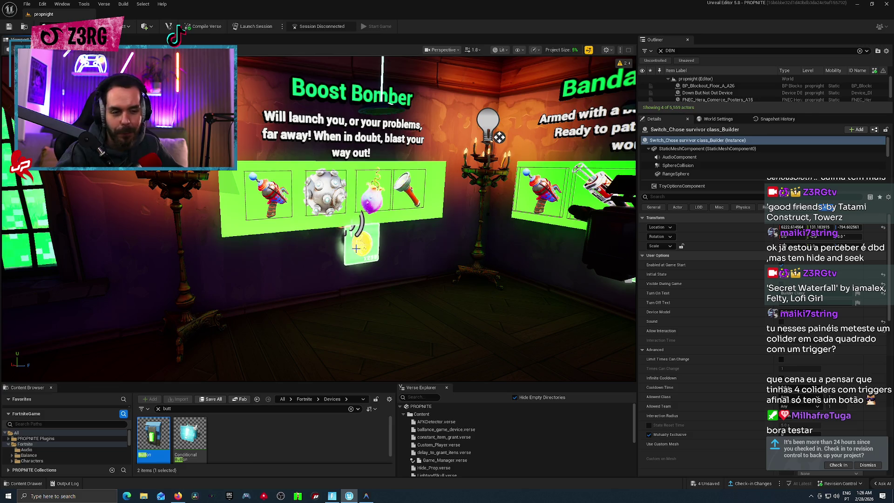
pyautogui.moveTo(393, 279)
pyautogui.mouseDown()
pyautogui.moveTo(401, 242)
pyautogui.moveTo(438, 212)
pyautogui.moveTo(394, 282)
pyautogui.mouseUp()
pyautogui.hotkey('alt', 'Tab')
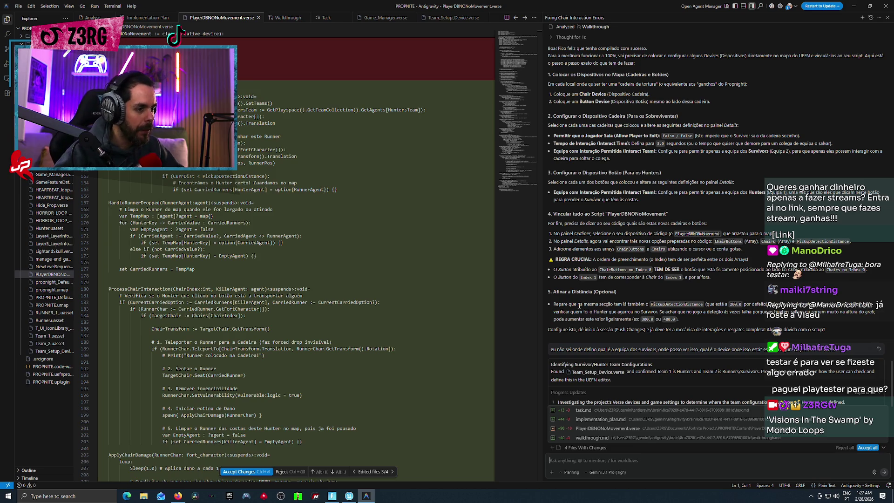
# - Highlight the detection-distance note in the agent's team-index reply and return to UEFN
pyautogui.moveTo(579, 306); pyautogui.dragTo(746, 305)
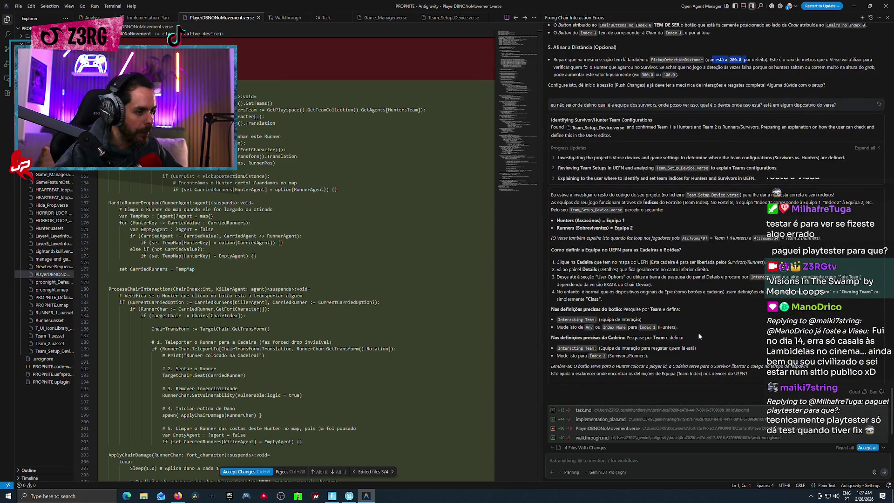
pyautogui.hotkey('alt', 'Tab')
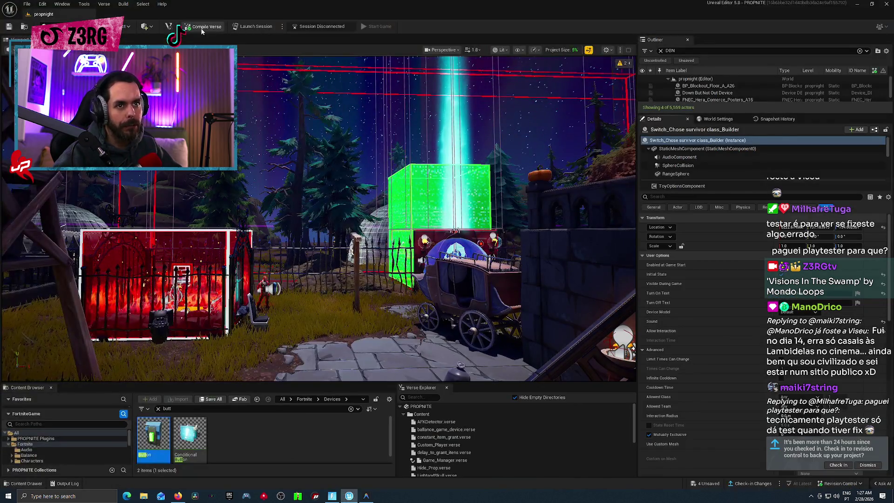
# - Compile the Verse code and save the four changed actors, checking out the Verse device asset
pyautogui.click(202, 30)
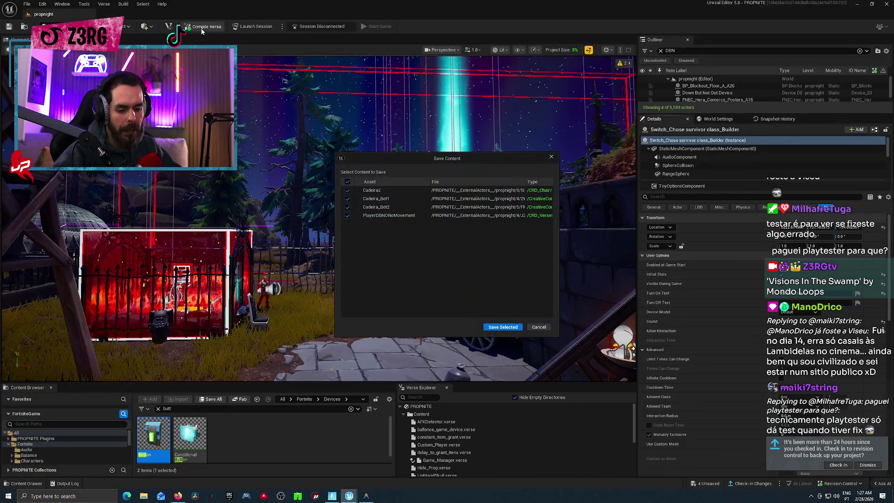
pyautogui.click(503, 327)
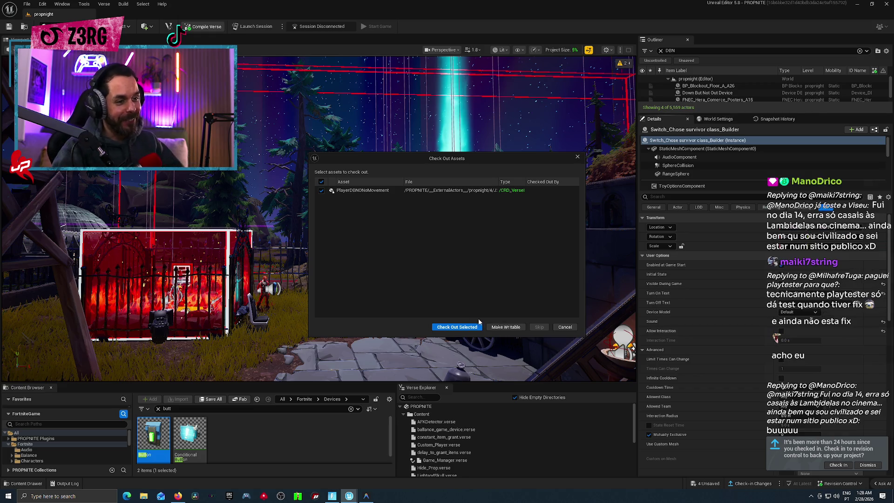
pyautogui.click(456, 327)
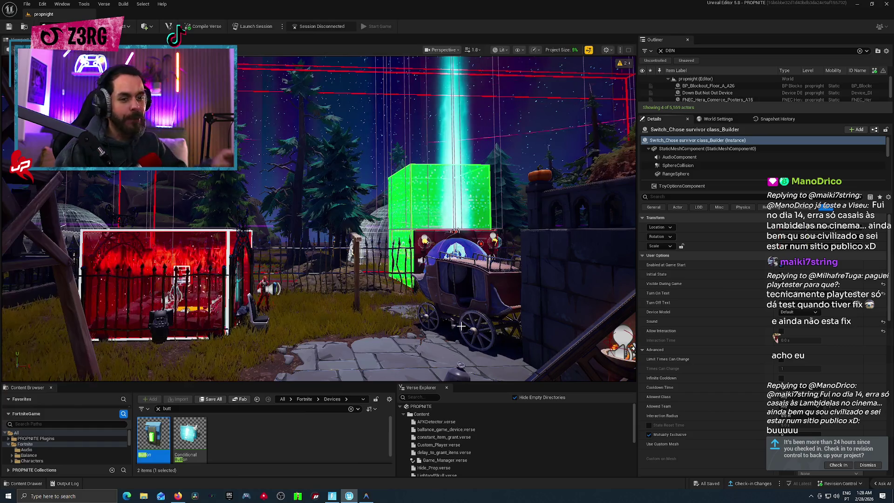
# - Fly the viewport over to the red cage, framing the switch device on the way
pyautogui.moveTo(462, 329)
pyautogui.mouseDown()
pyautogui.moveTo(419, 303)
pyautogui.moveTo(302, 278)
pyautogui.moveTo(363, 261)
pyautogui.mouseUp()
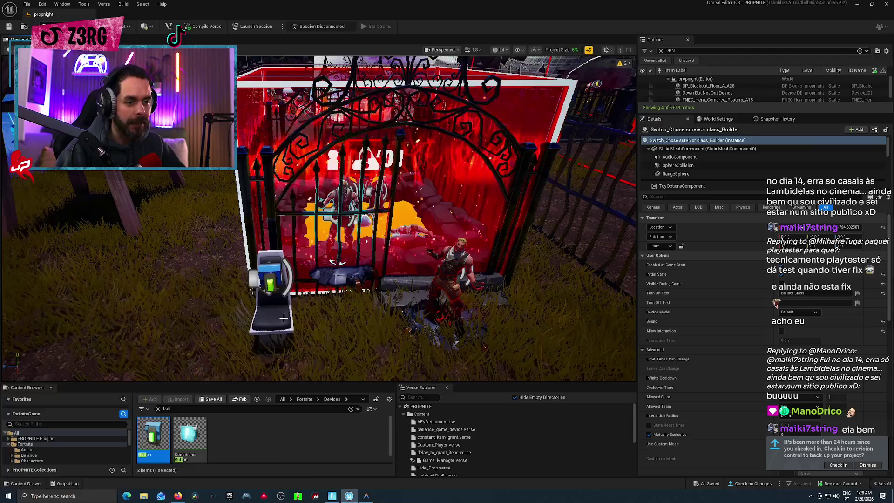
pyautogui.press('f')
pyautogui.moveTo(319, 219); pyautogui.dragTo(242, 223)
pyautogui.moveTo(261, 295); pyautogui.dragTo(292, 295)
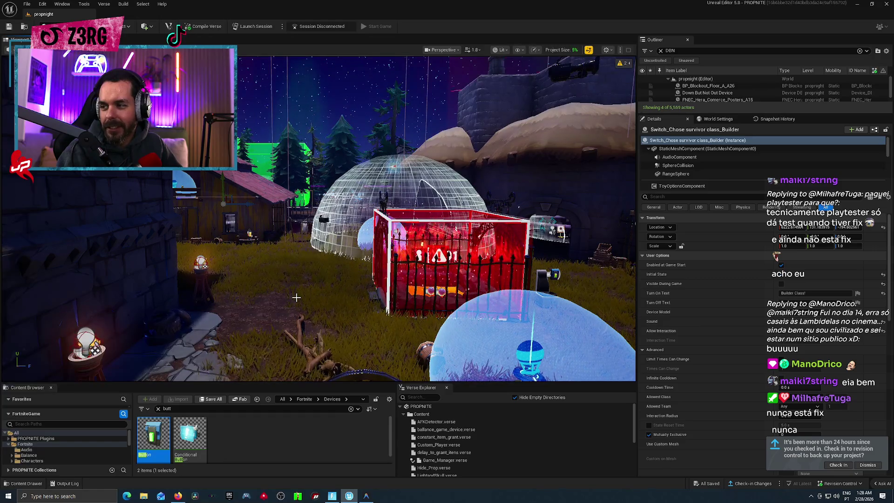
pyautogui.moveTo(296, 297); pyautogui.dragTo(298, 244)
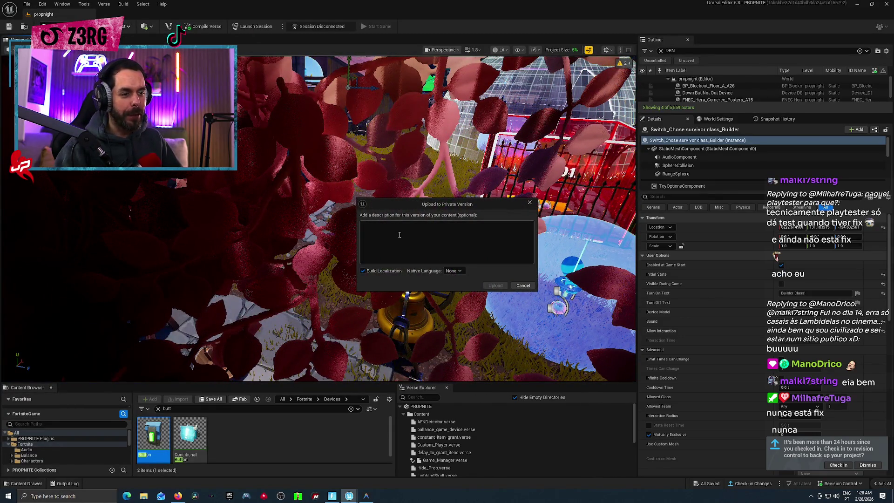
# - Enter the description 'test new chairs', set Native Language to English, and start the upload
pyautogui.write('test new c')
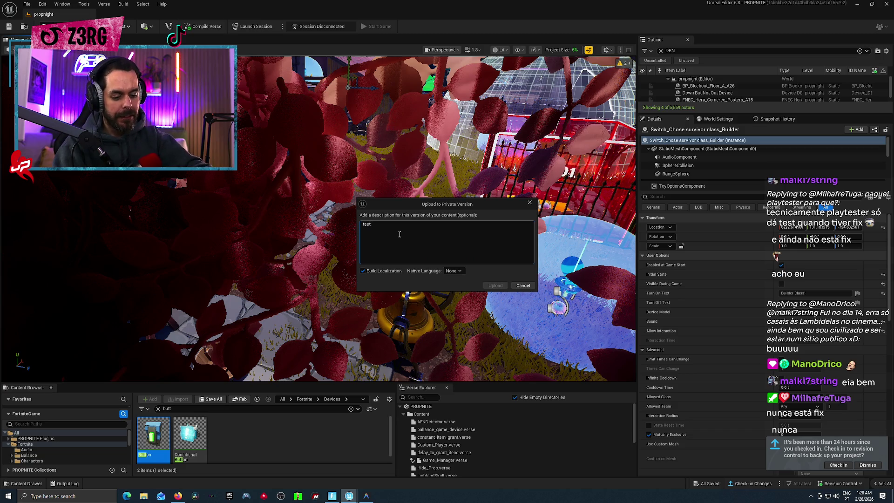
pyautogui.write('hairs')
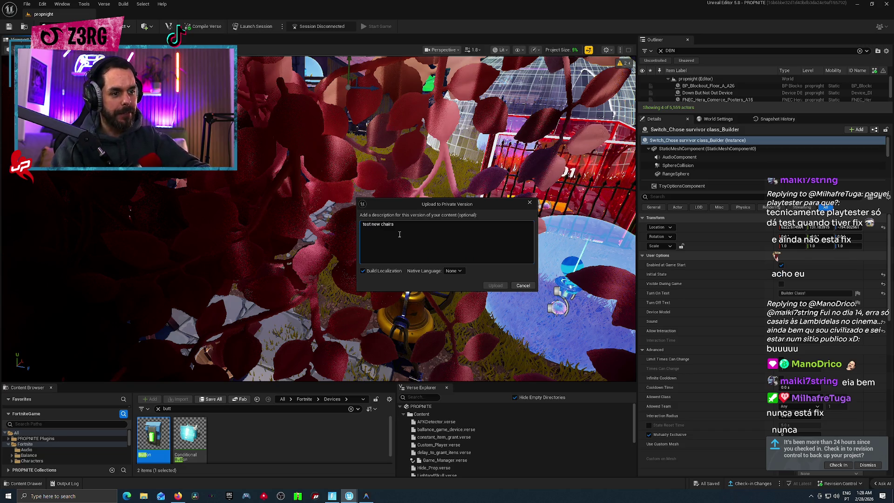
pyautogui.click(461, 272)
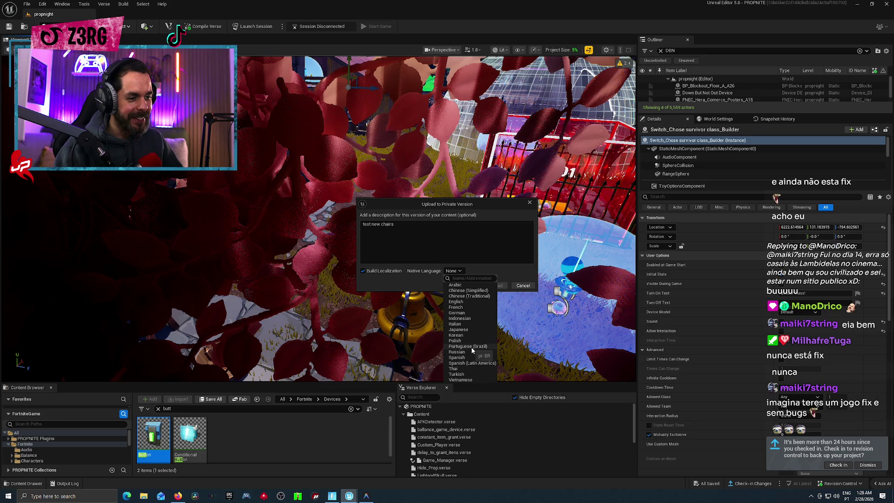
pyautogui.click(487, 268)
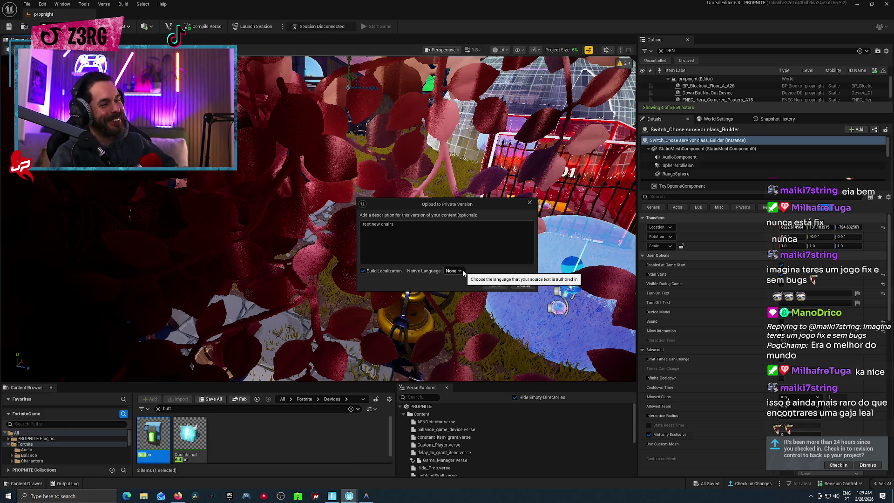
pyautogui.click(462, 271)
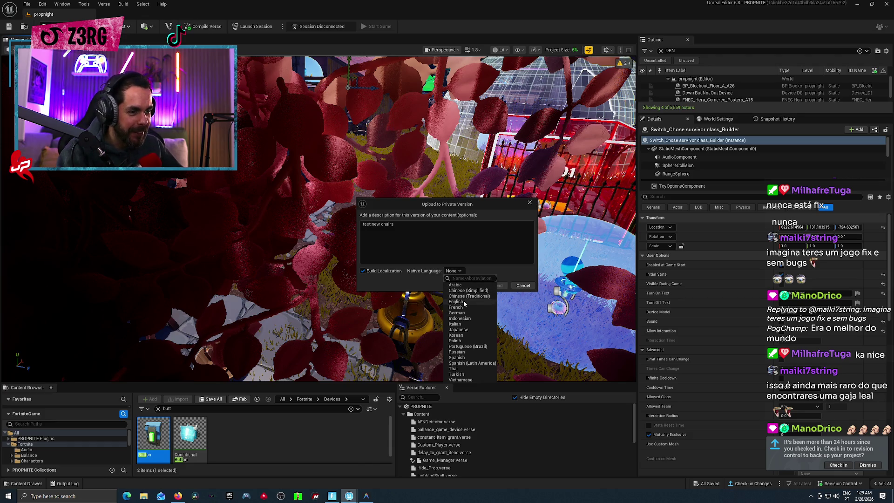
pyautogui.press('Return')
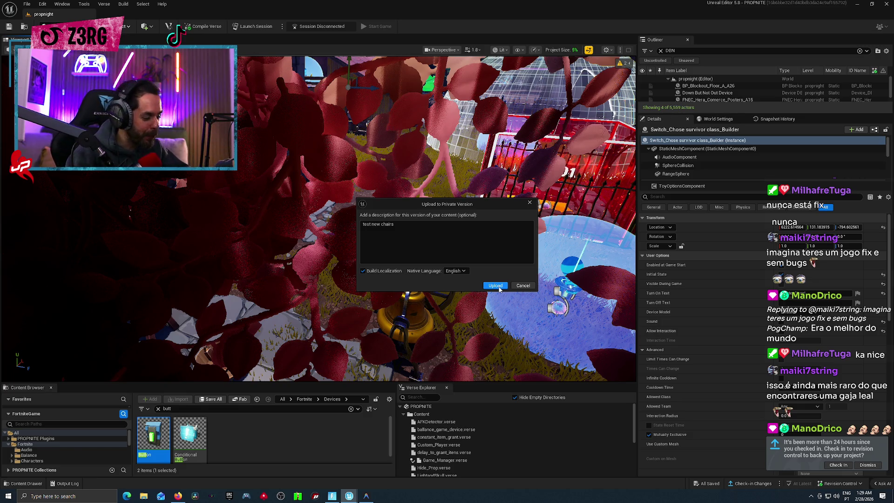
pyautogui.click(499, 288)
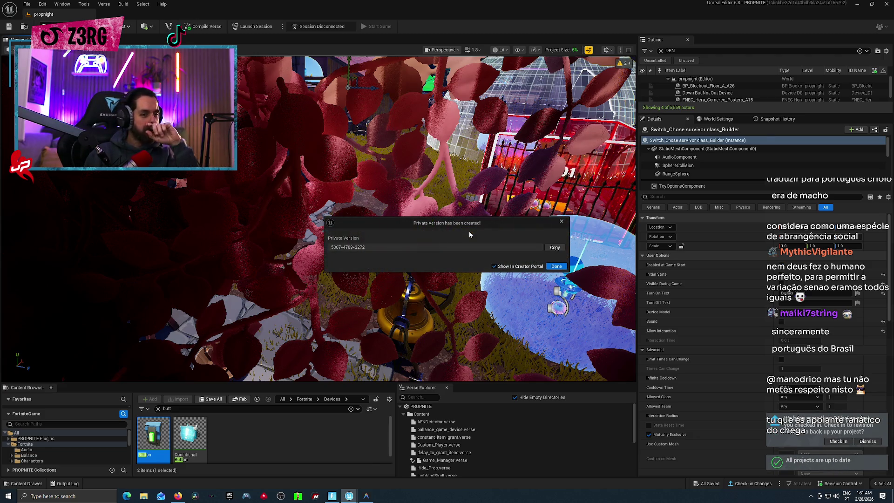
# - Finish the private version upload with 'Show in Creator Portal' kept on
pyautogui.click(557, 267)
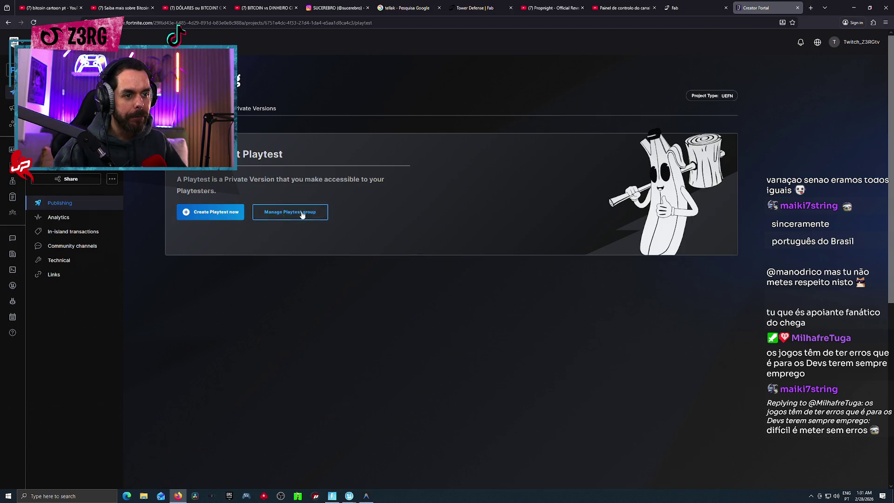
pyautogui.click(233, 212)
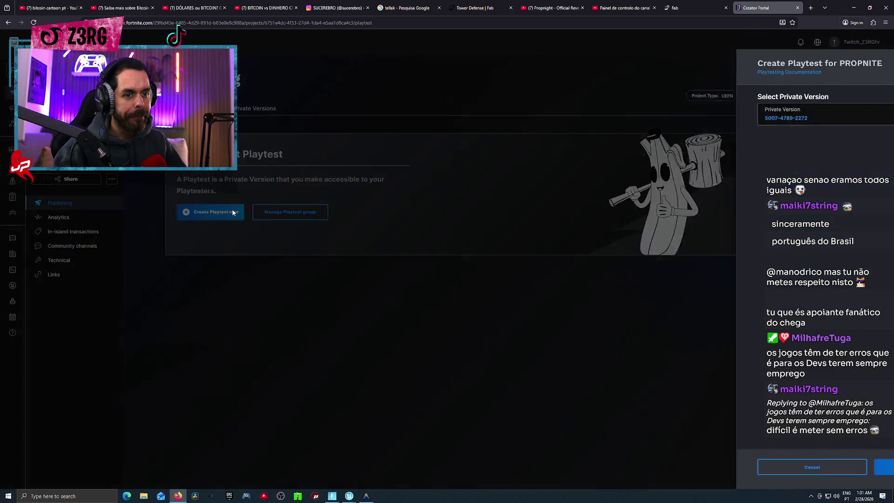
pyautogui.click(698, 116)
pyautogui.click(671, 142)
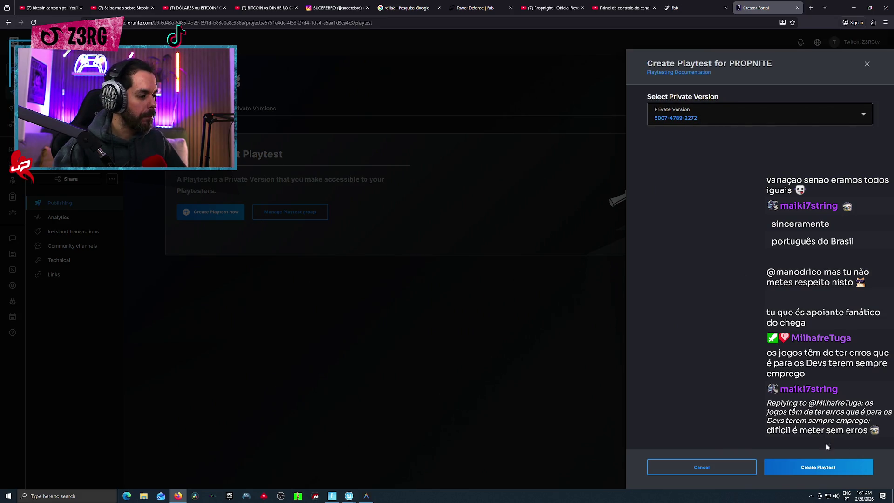
pyautogui.click(819, 467)
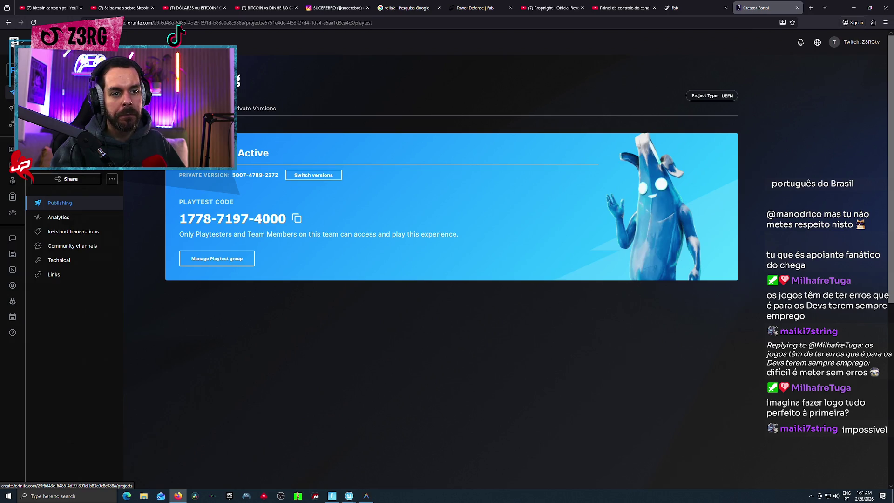
pyautogui.click(15, 43)
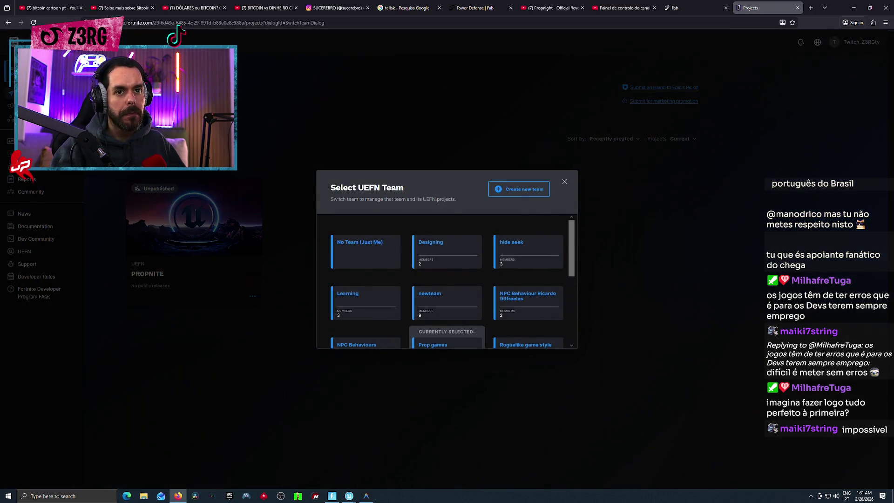
# - Dismiss the team selection and go to the team's Playtesters list
pyautogui.click(565, 181)
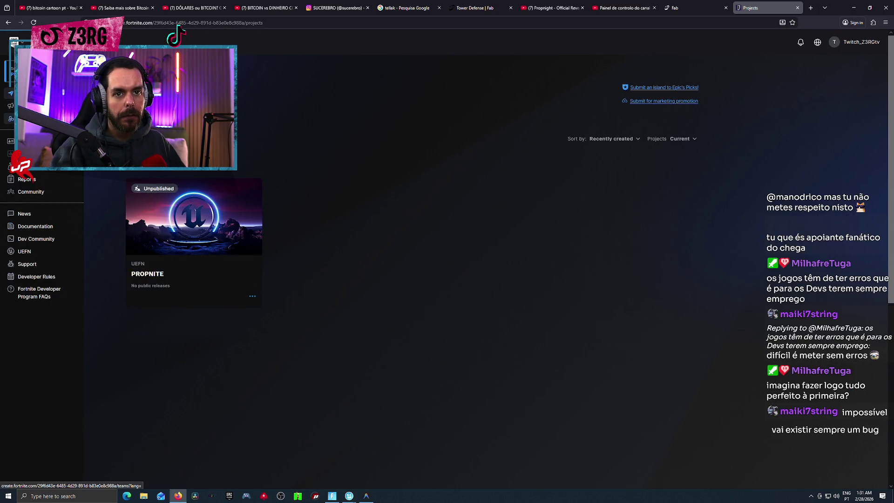
pyautogui.click(10, 118)
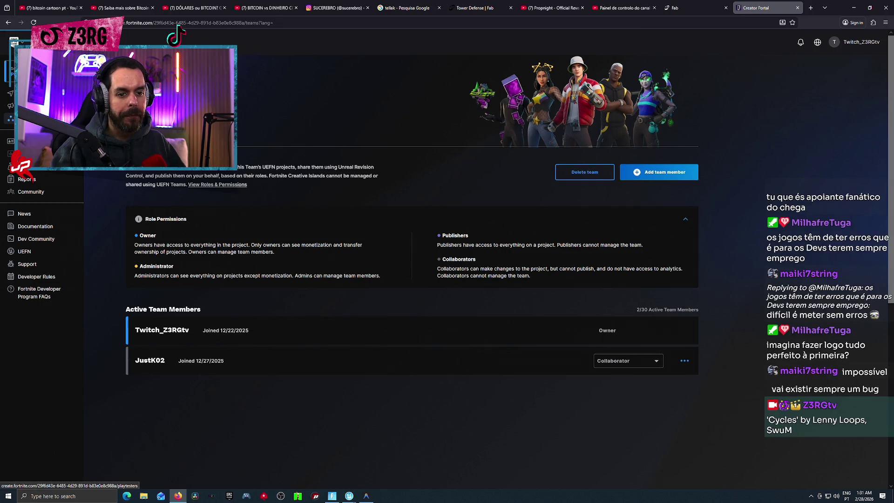
pyautogui.click(10, 131)
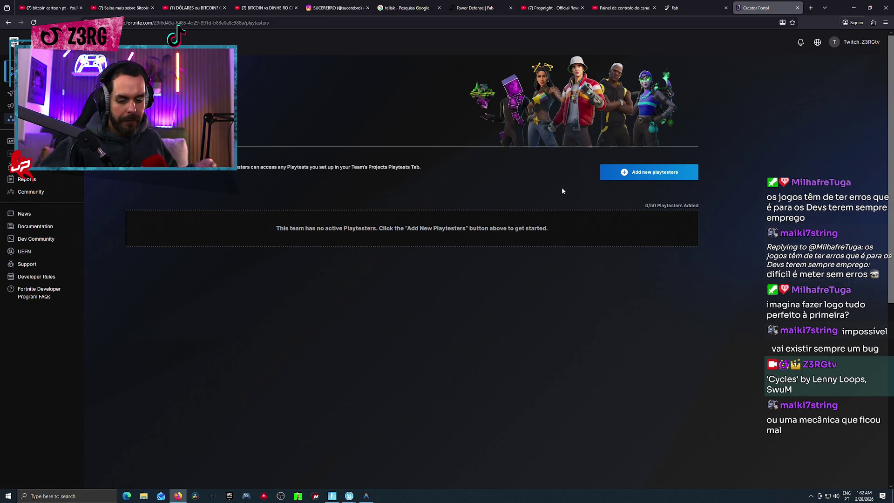
pyautogui.click(69, 497)
# - Launch Discord and open the community server's #playtester channel
pyautogui.write('discord')
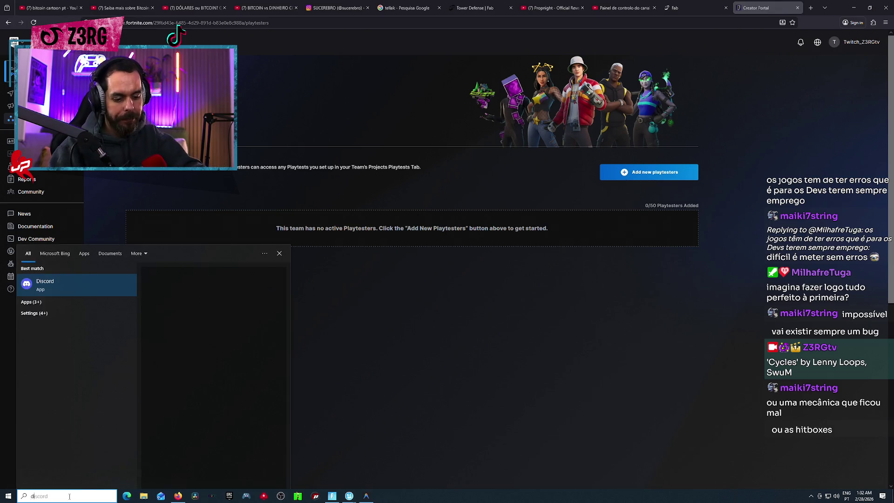
pyautogui.press('Return')
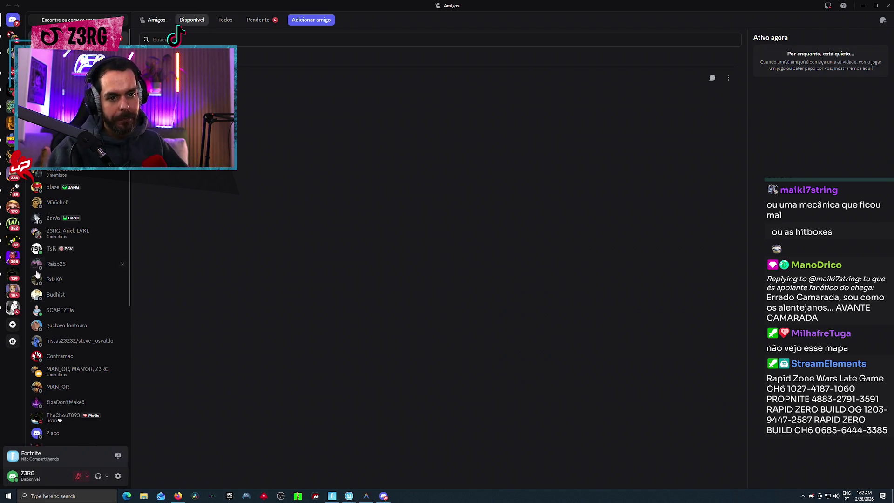
pyautogui.click(13, 177)
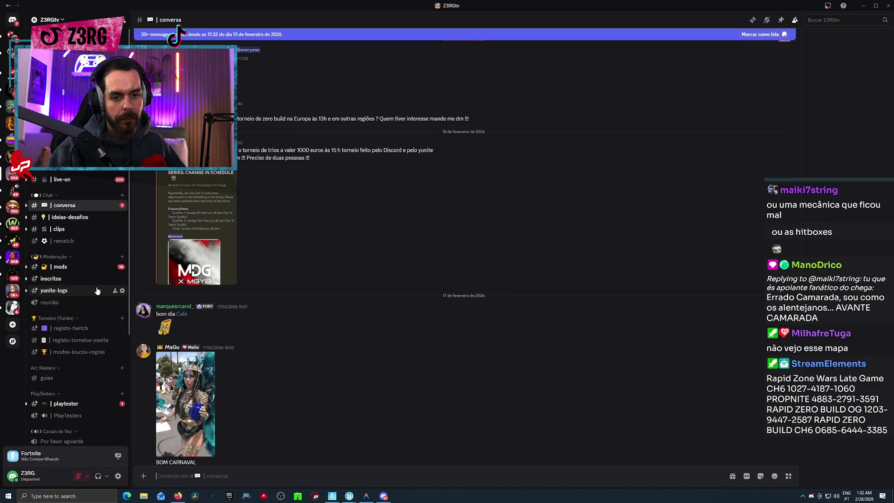
pyautogui.click(73, 269)
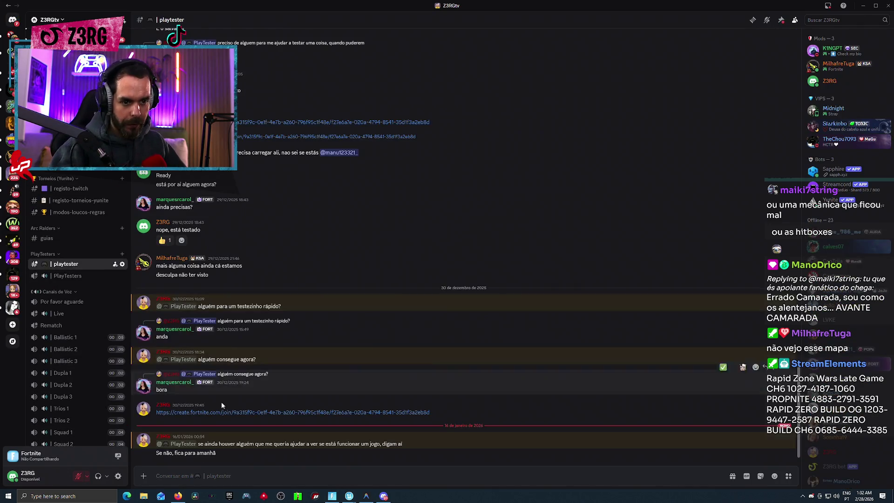
# - Copy the team join link from Invite Playtesters and post it in #playtester
pyautogui.hotkey('alt', 'Tab')
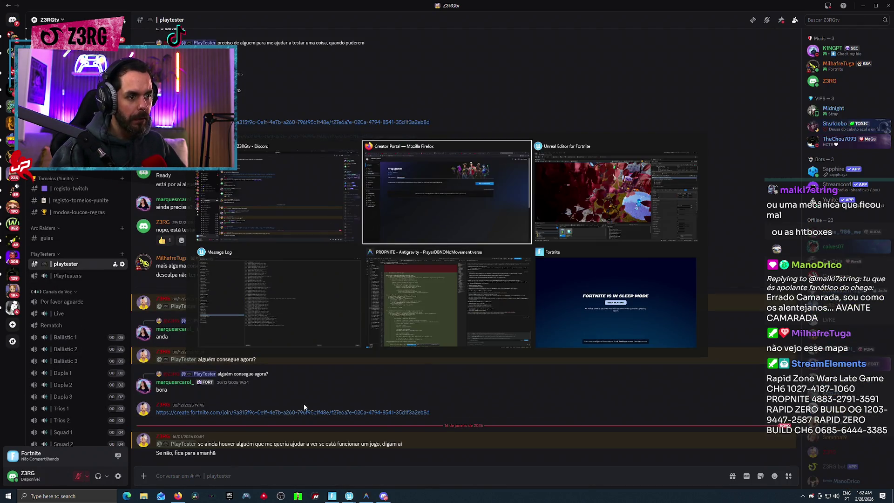
pyautogui.click(647, 173)
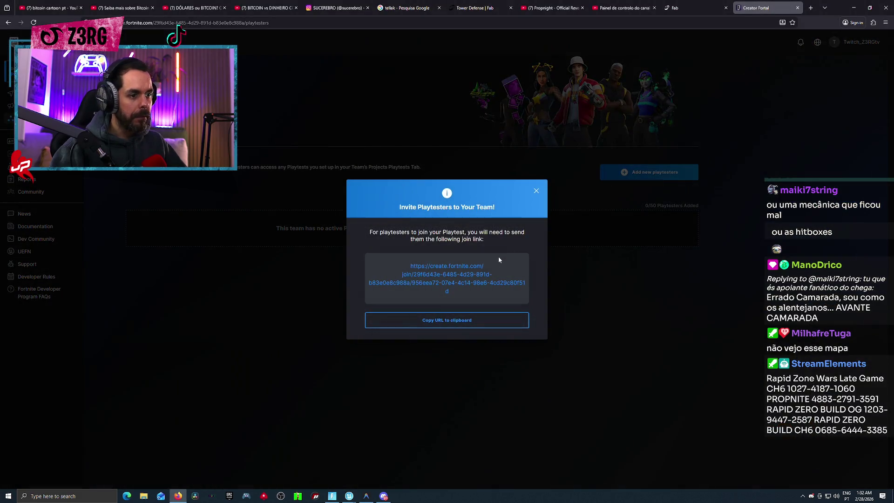
pyautogui.click(457, 319)
pyautogui.hotkey('alt', 'Tab')
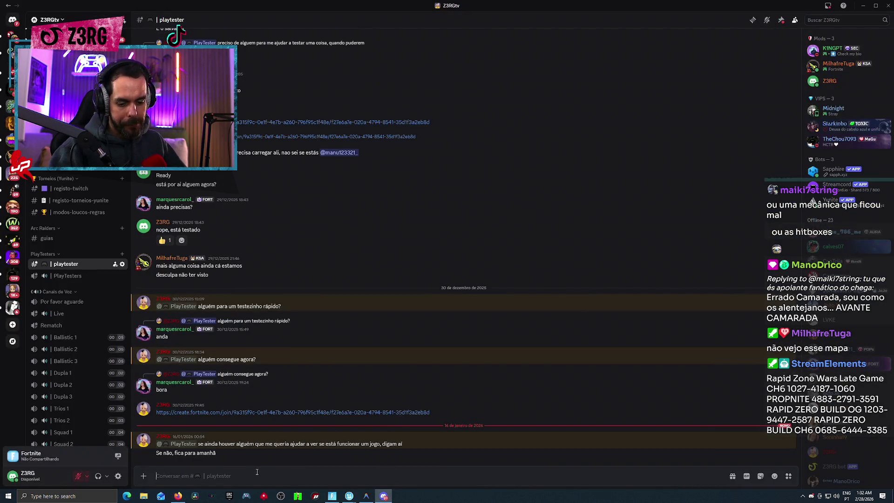
pyautogui.hotkey('ctrl', 'v')
pyautogui.press('Return')
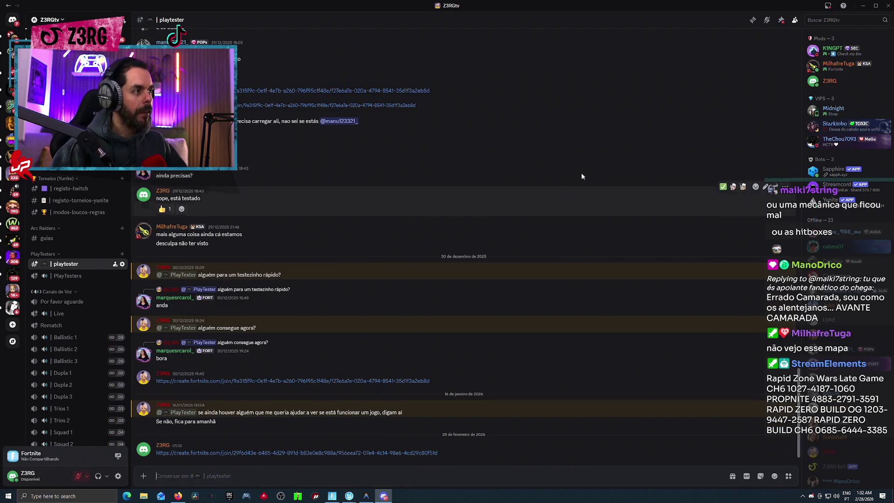
pyautogui.hotkey('alt', 'Tab')
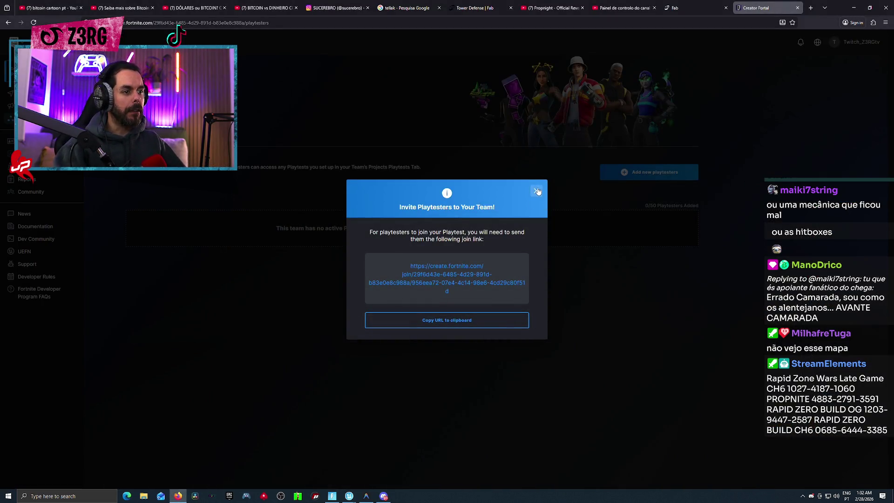
pyautogui.click(537, 191)
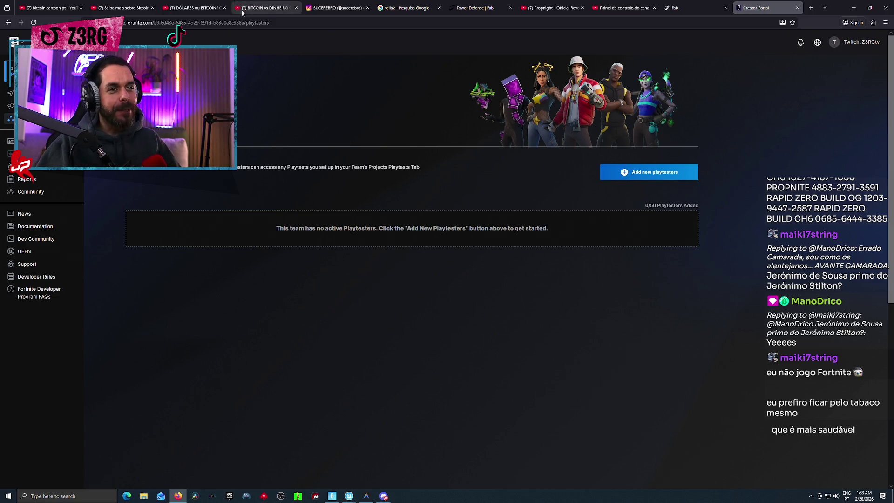
# - Reload the Playtesters page so the new active playtester shows (1/50 added)
pyautogui.click(268, 23)
pyautogui.press('Return')
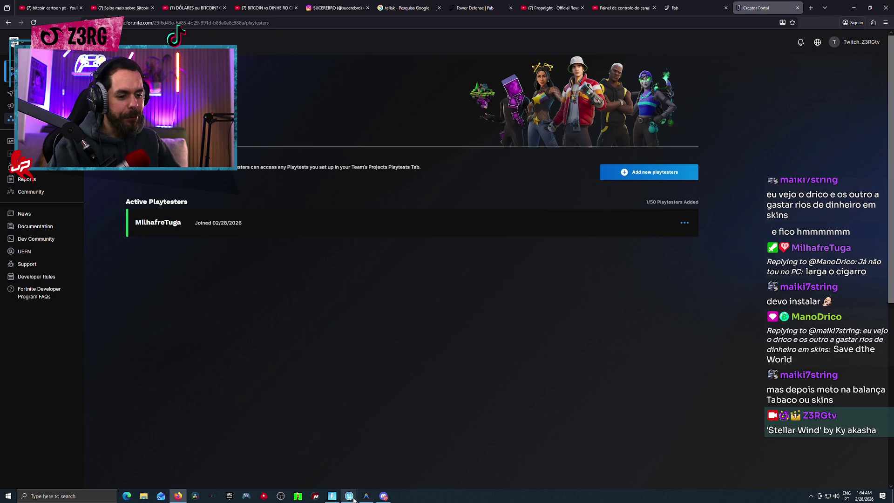
# - Wake the Fortnite lobby and invite the online friend to the party from Social
pyautogui.moveTo(349, 496)
pyautogui.click(343, 471)
pyautogui.click(447, 247)
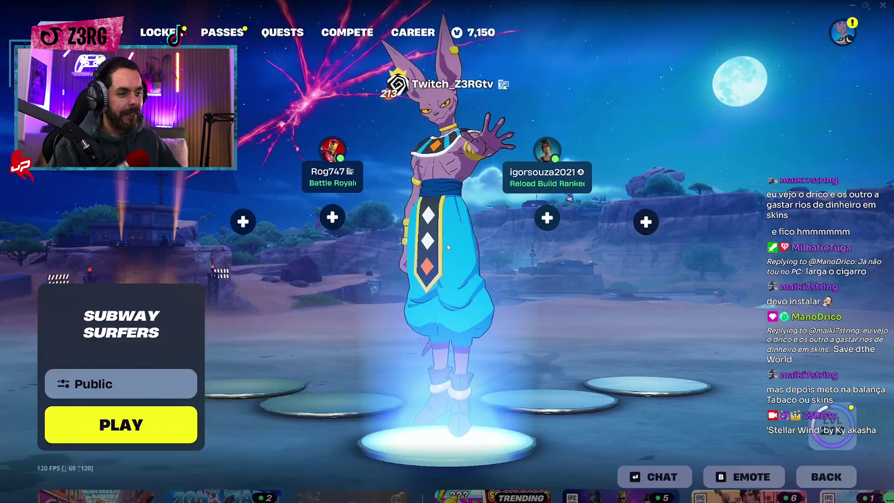
pyautogui.click(858, 37)
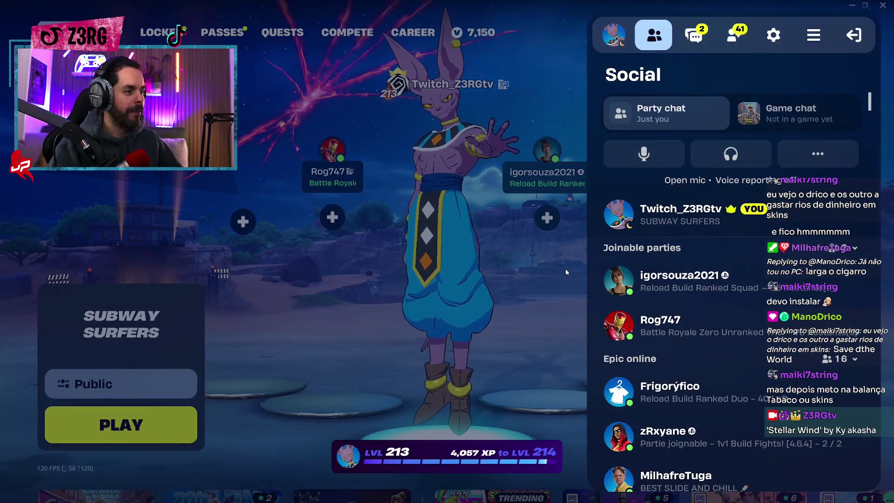
pyautogui.scroll(-5, 683, 289)
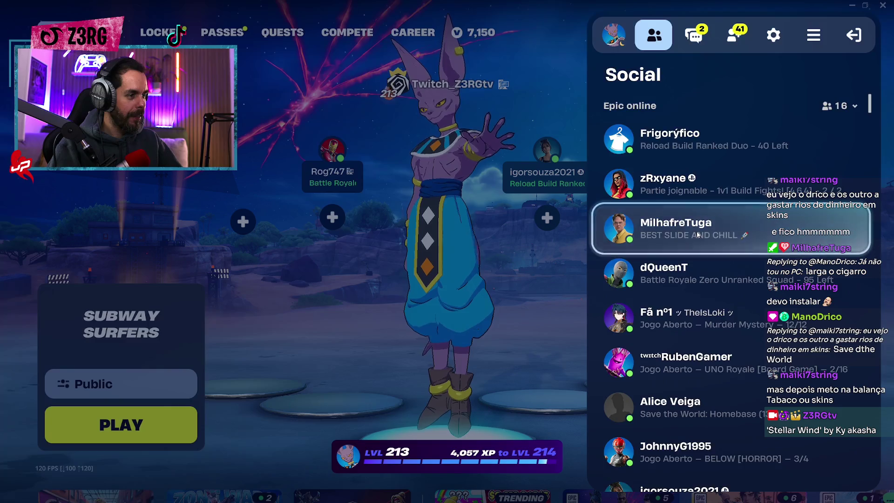
pyautogui.click(640, 222)
pyautogui.click(739, 284)
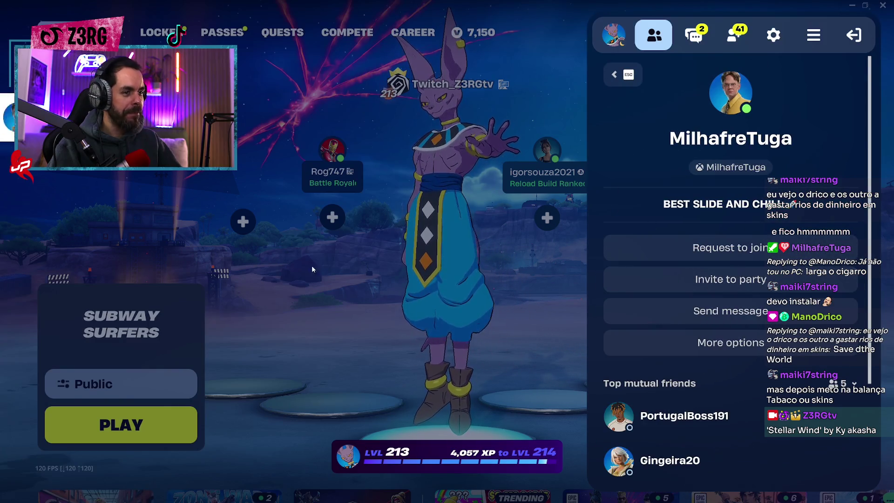
# - Close the friends panel and go back to the Creator Portal, leaving the Playtesters page
pyautogui.click(311, 265)
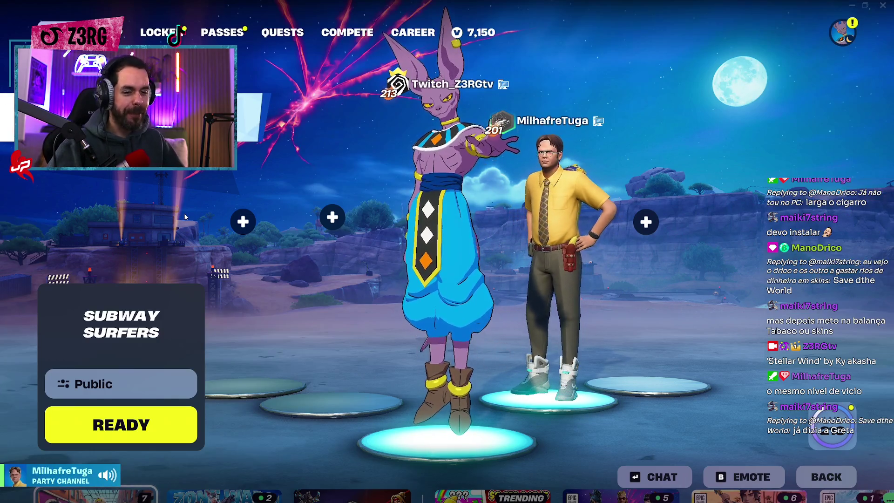
pyautogui.hotkey('alt', 'Tab')
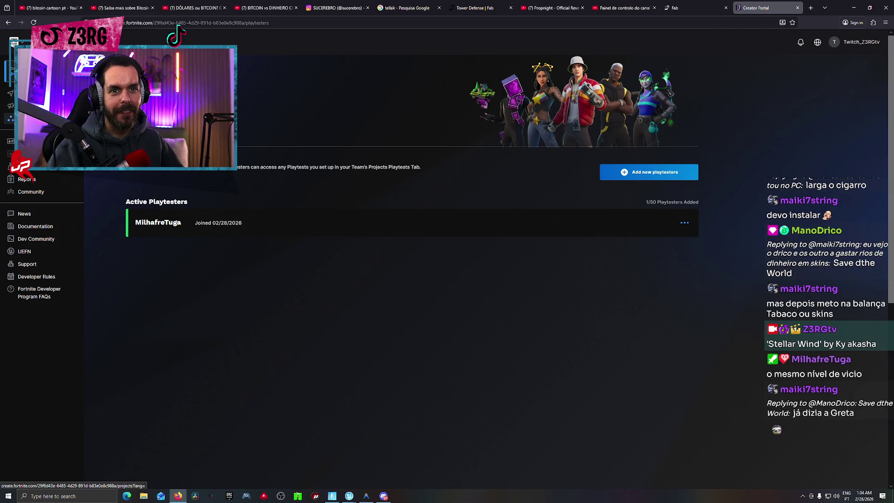
pyautogui.click(10, 106)
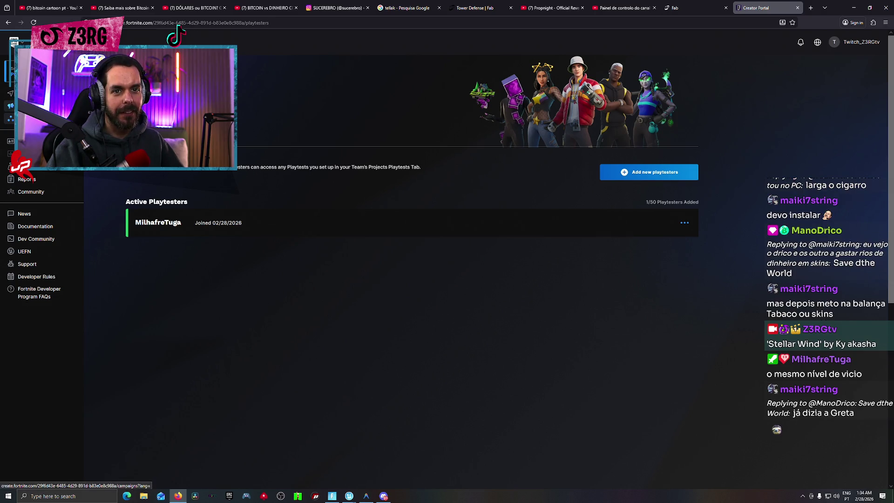
pyautogui.click(10, 118)
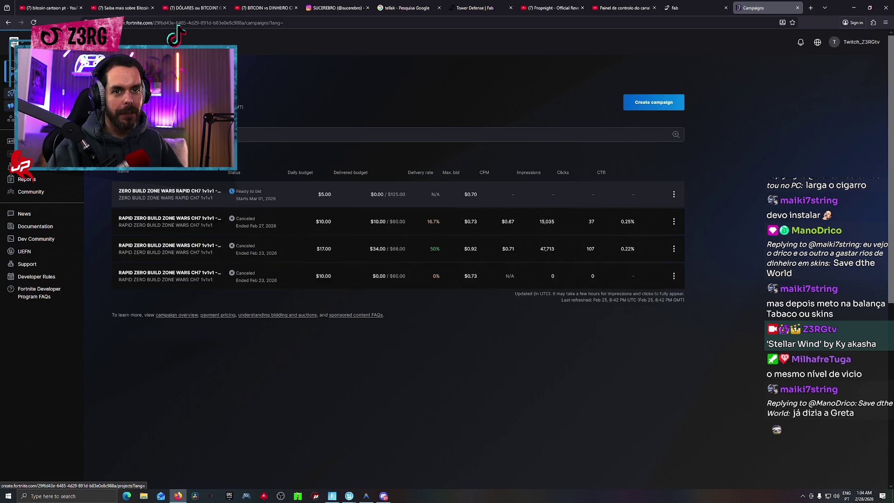
pyautogui.click(11, 93)
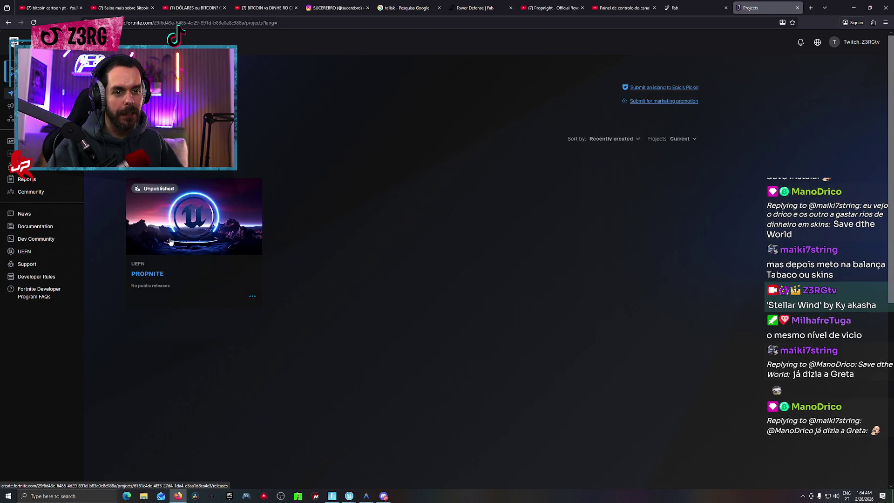
pyautogui.click(260, 235)
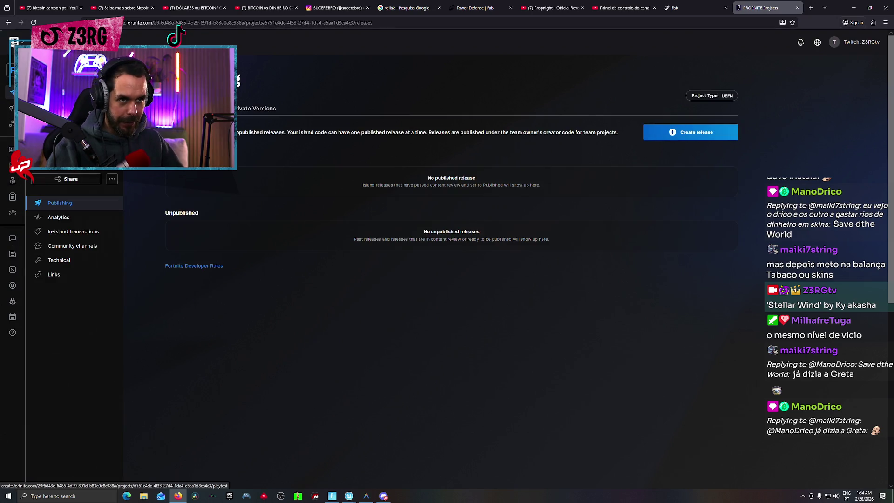
pyautogui.click(256, 108)
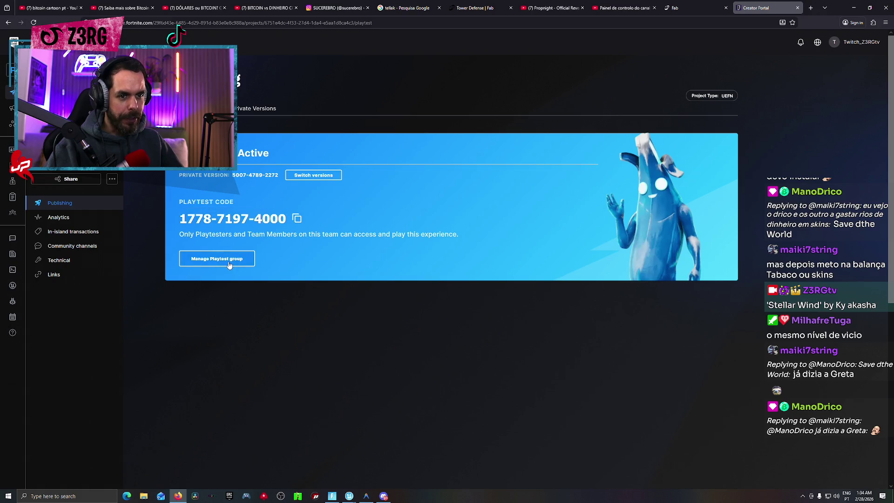
pyautogui.click(296, 218)
pyautogui.hotkey('alt', 'Tab')
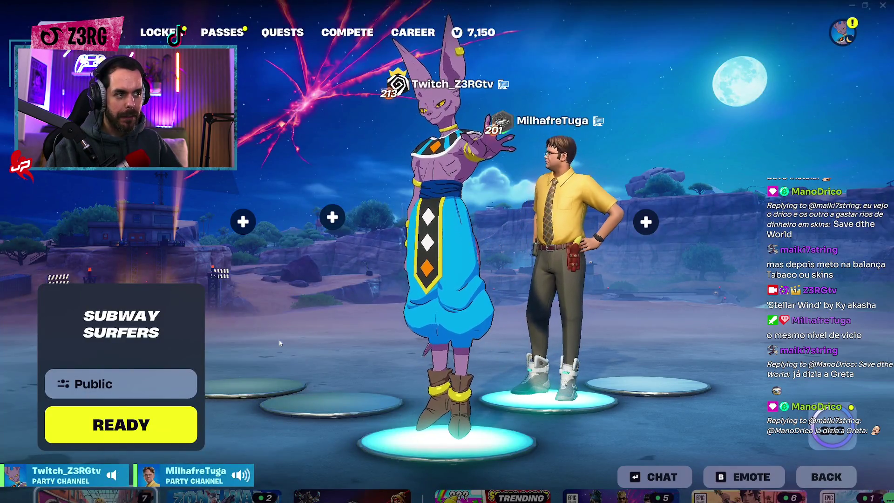
# - Find the Private Playtest Code island by its code and select it for the party
pyautogui.scroll(-2, 308, 348)
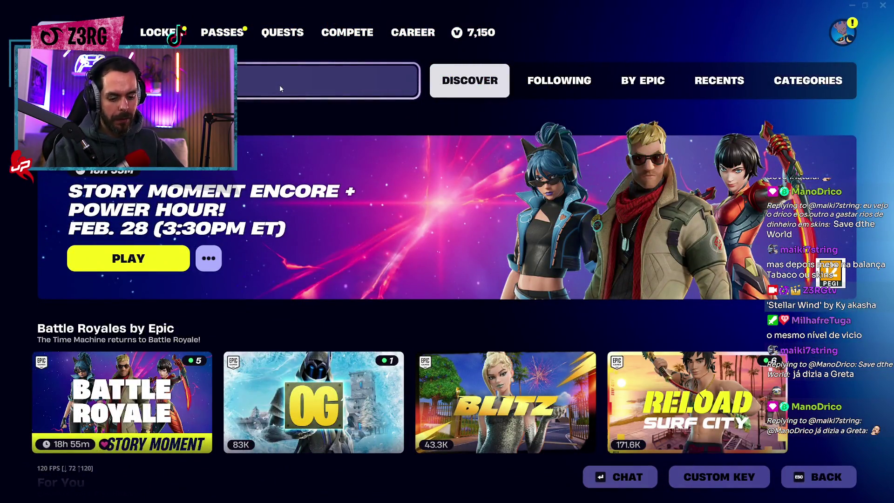
pyautogui.click(281, 89)
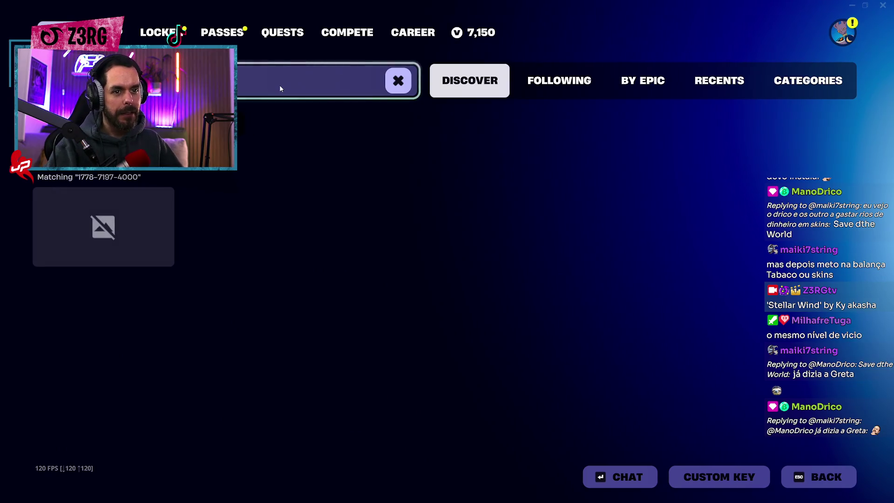
pyautogui.click(144, 217)
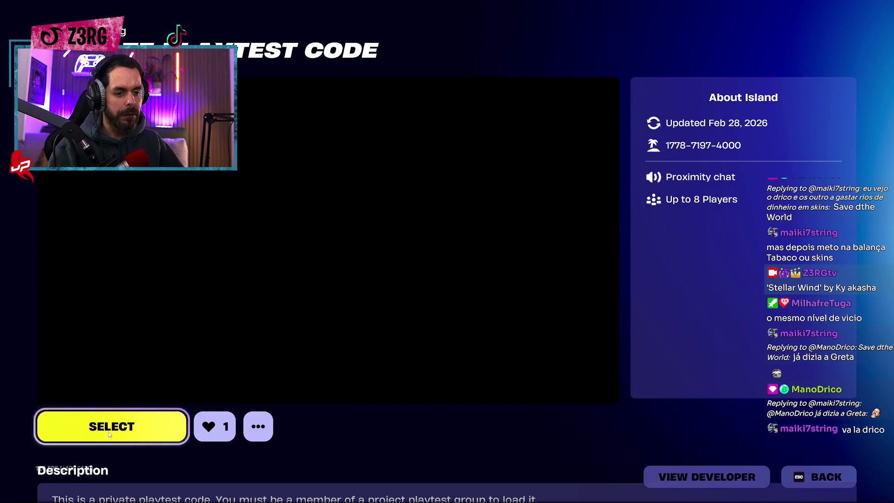
pyautogui.click(139, 426)
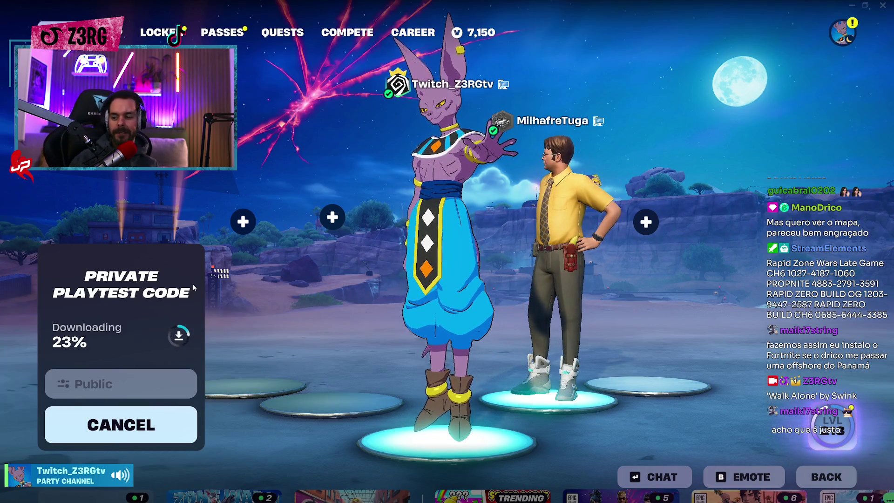
pyautogui.press('Up')
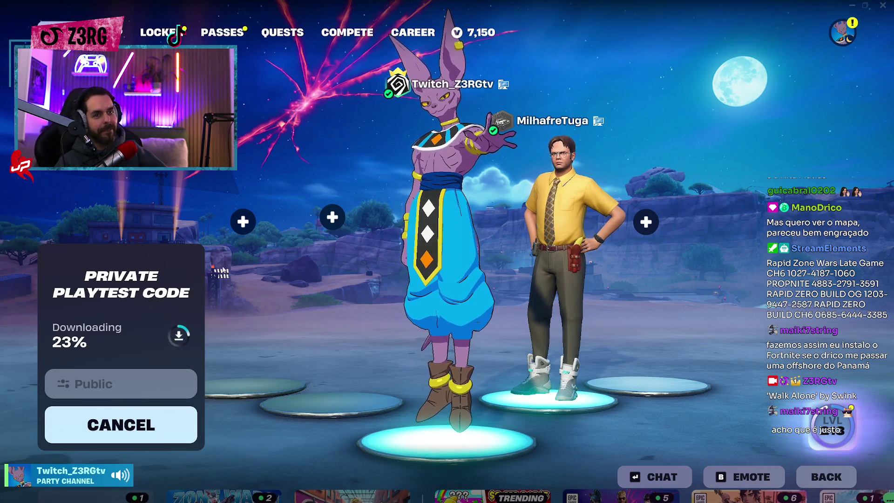
pyautogui.press('Return')
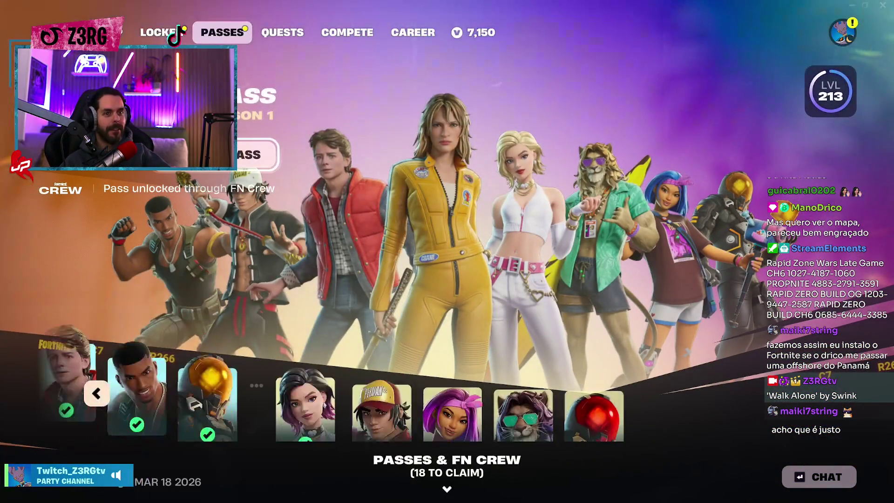
# - Apply the creator's Support-A-Creator code in the Item Shop, then return to the lobby
pyautogui.click(124, 32)
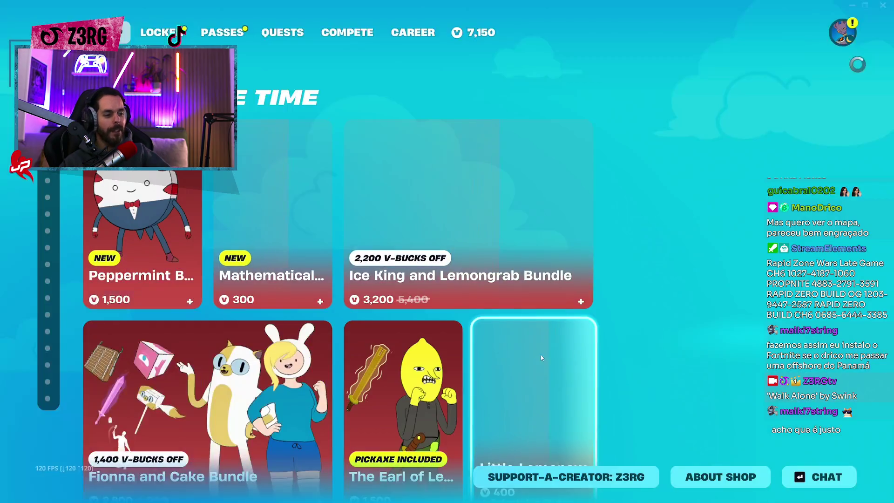
pyautogui.click(584, 474)
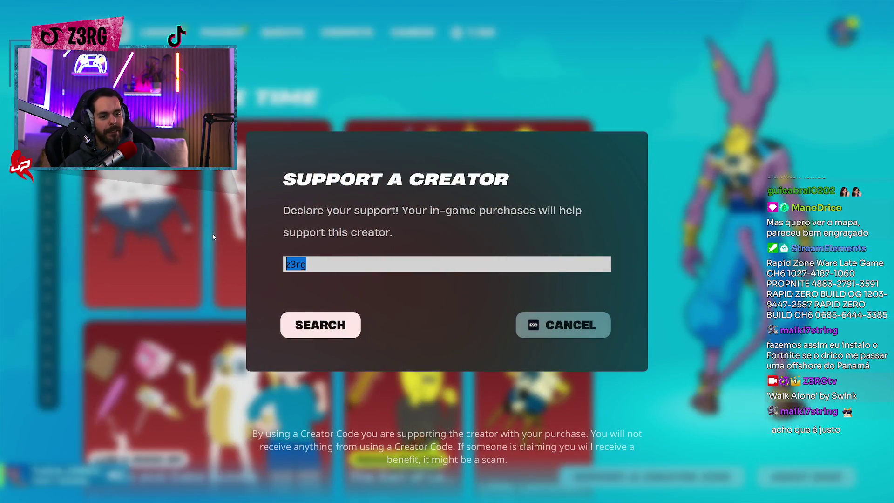
pyautogui.write('z3rg')
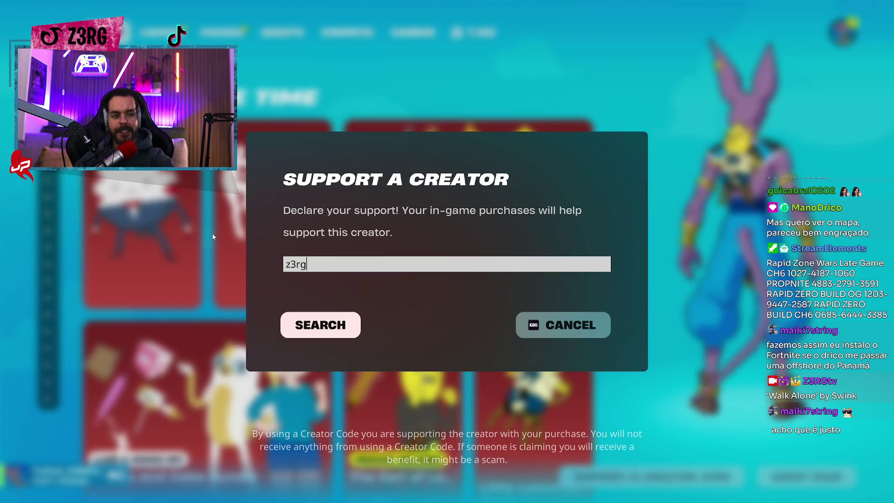
pyautogui.click(337, 325)
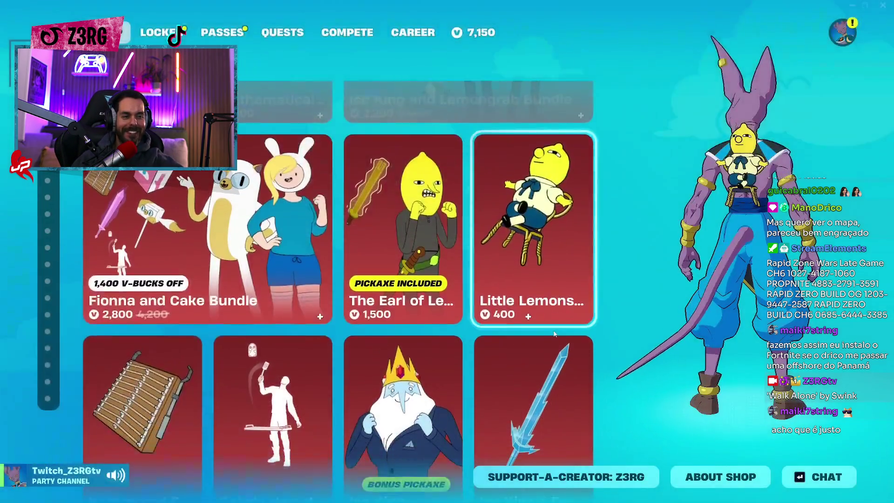
pyautogui.click(568, 324)
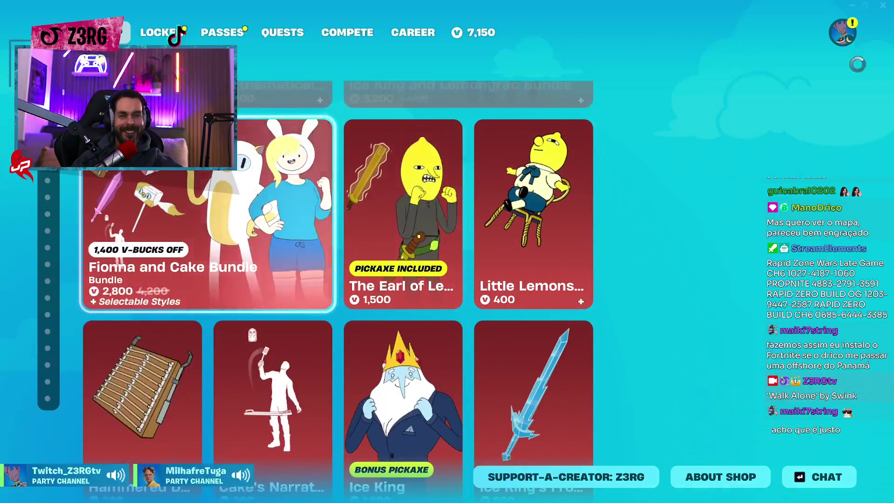
pyautogui.press('Escape')
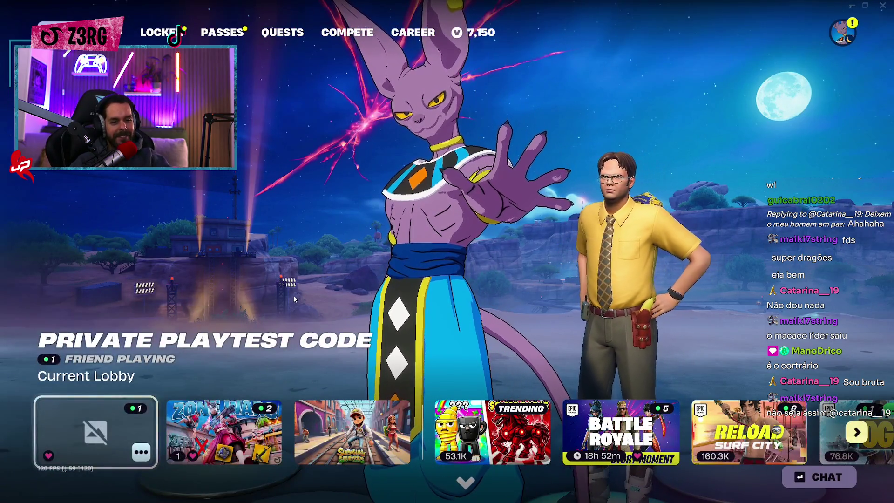
# - Return to the party lobby view so the Private Playtest Code island launches
pyautogui.click(291, 322)
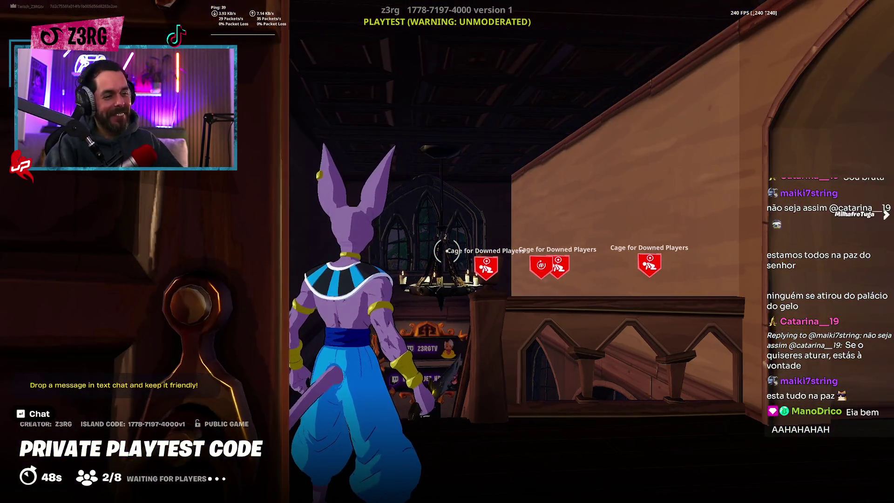
# - Run past the streamer signboards, portrait wall and poster doorway while the countdown runs
pyautogui.press('w')
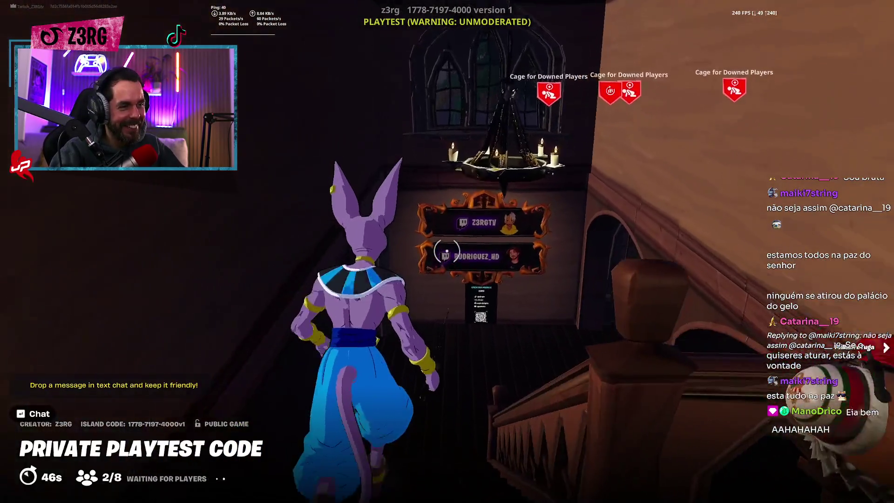
pyautogui.press('w')
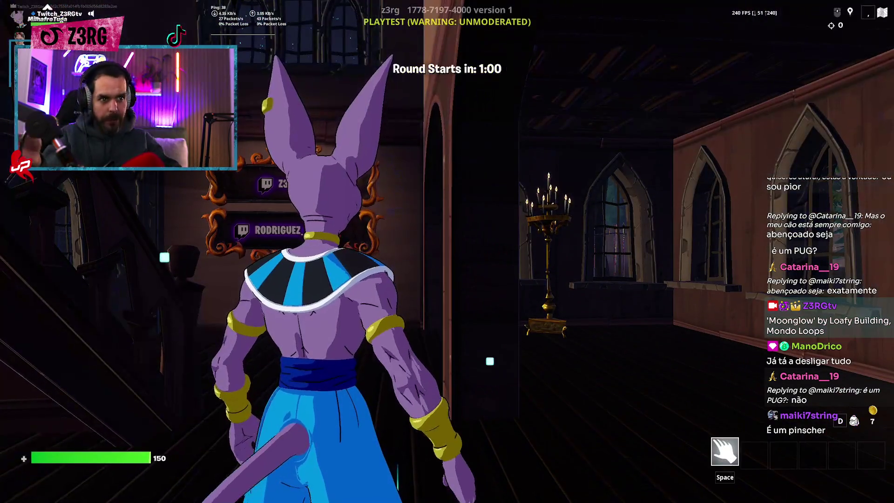
pyautogui.press('w')
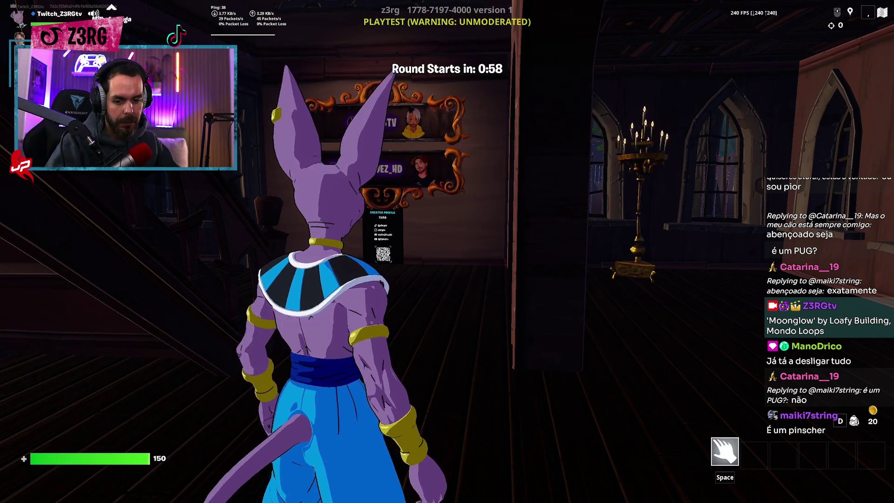
pyautogui.press('w')
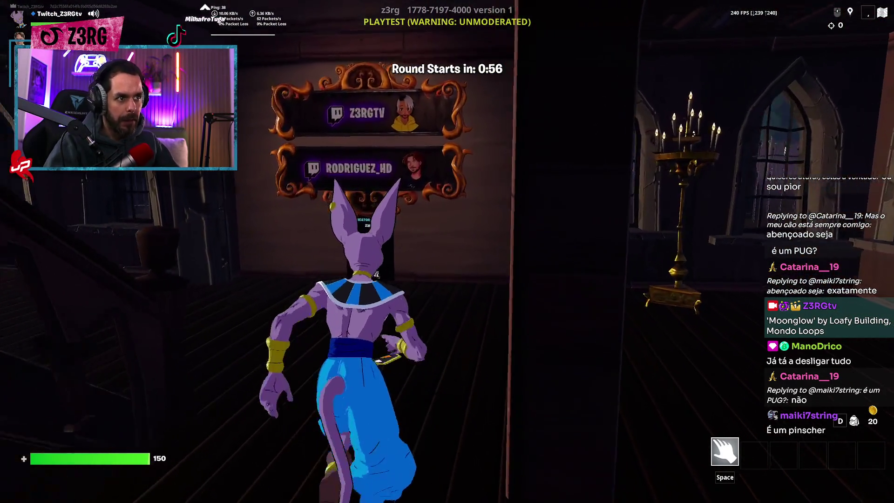
pyautogui.press('w')
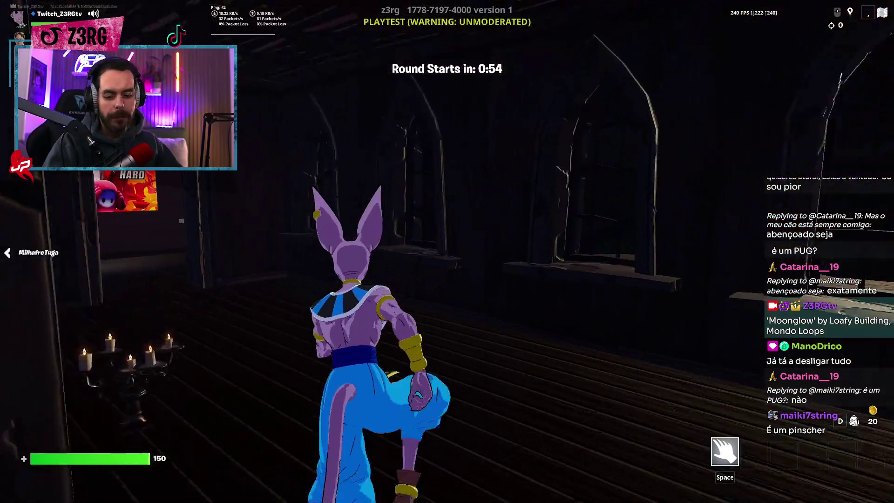
pyautogui.press('w')
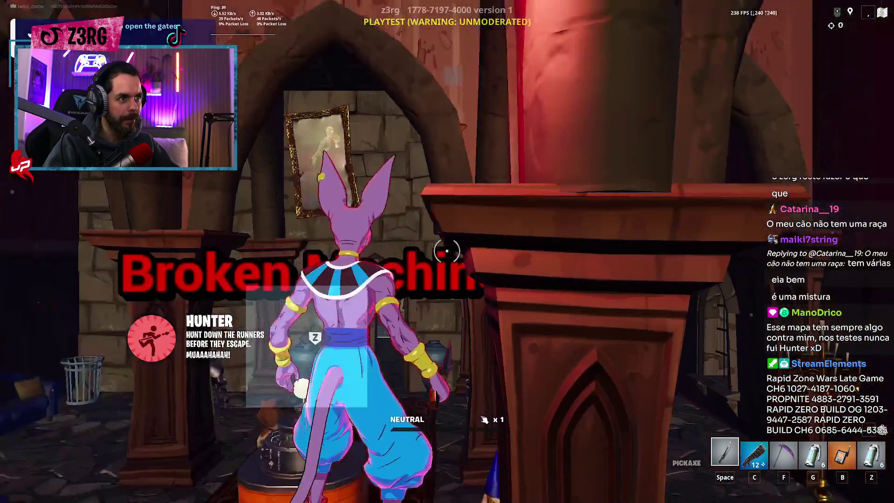
# - Head out to the castle cages and shoot a runner with the Wood Stake Shotgun
pyautogui.press('w')
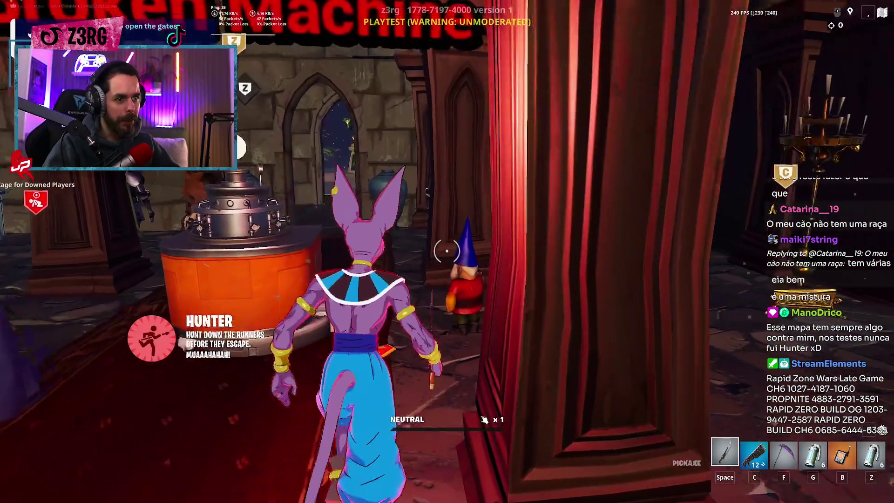
pyautogui.press('w')
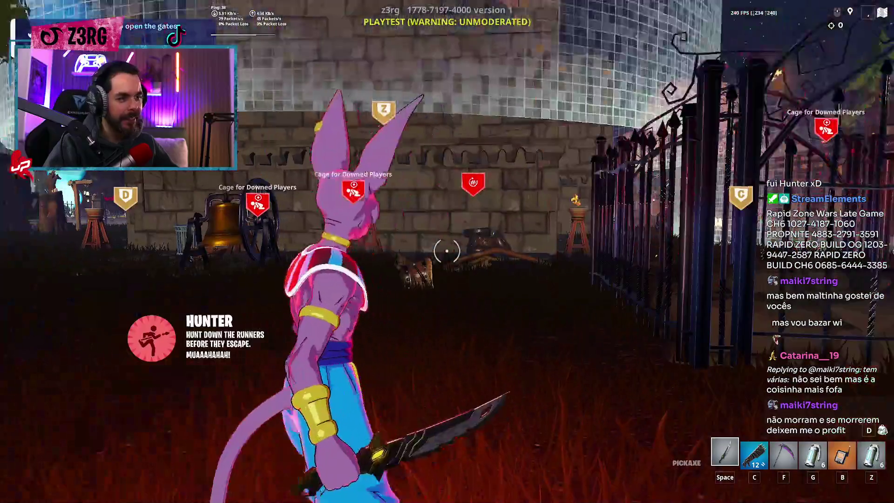
pyautogui.press('w')
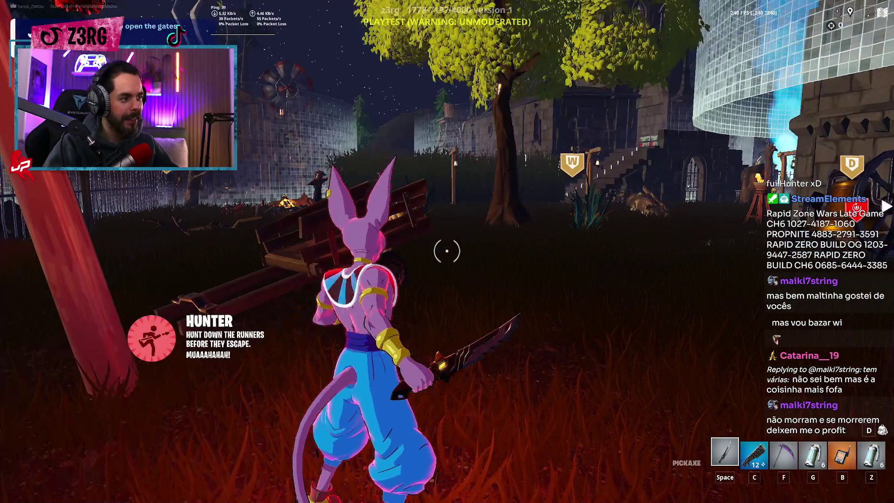
pyautogui.press('w')
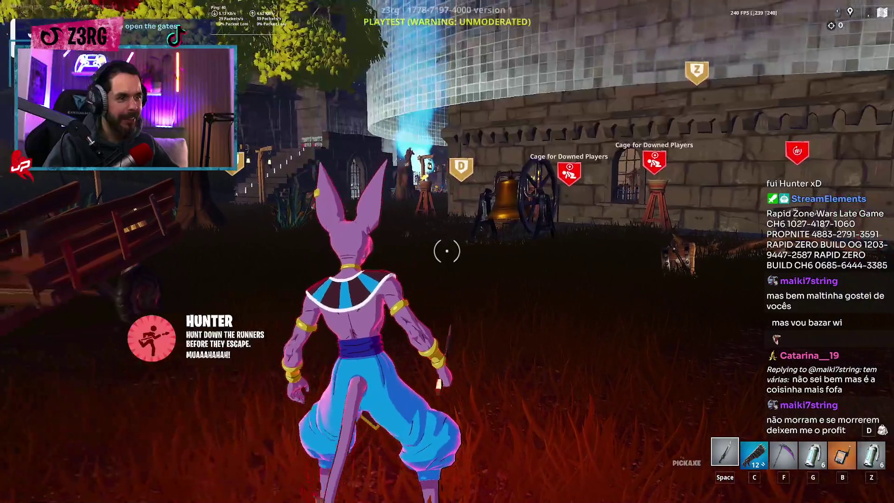
pyautogui.press('w')
pyautogui.press('c')
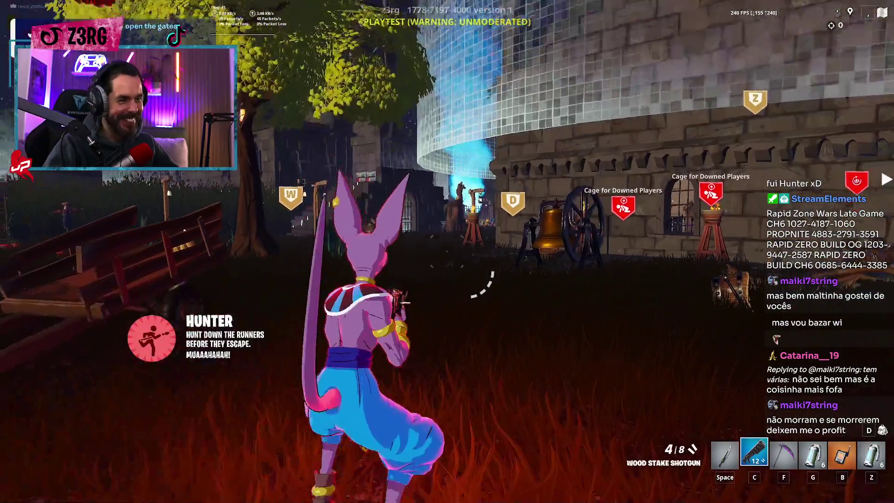
pyautogui.click(447, 251)
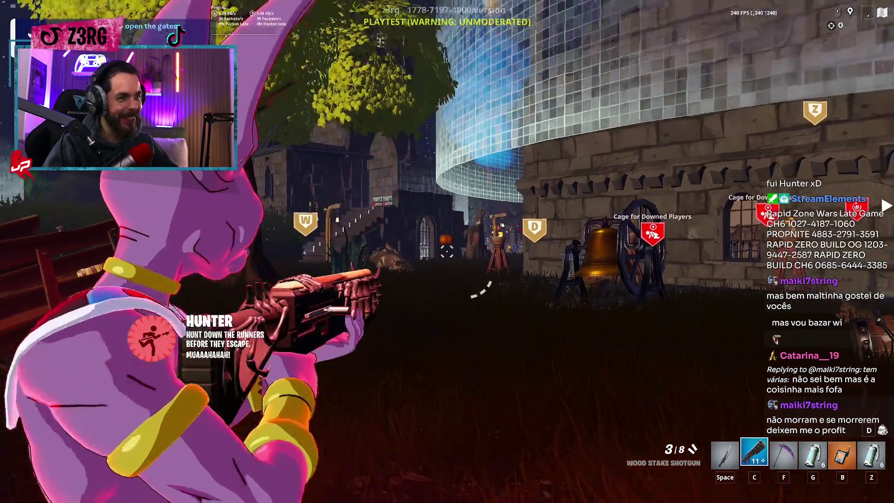
pyautogui.click(447, 251)
pyautogui.click(447, 252)
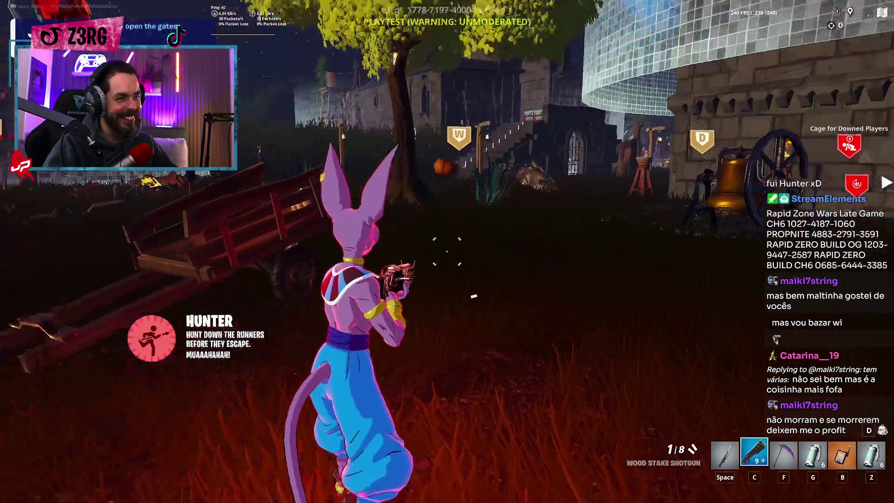
pyautogui.click(447, 252)
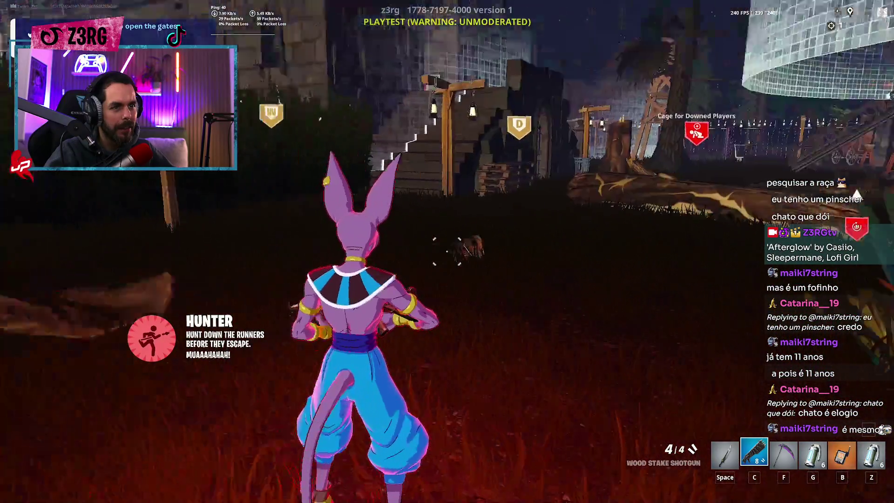
# - Run back to the cage and walk up to the rescue chair with the seated player
pyautogui.press('w')
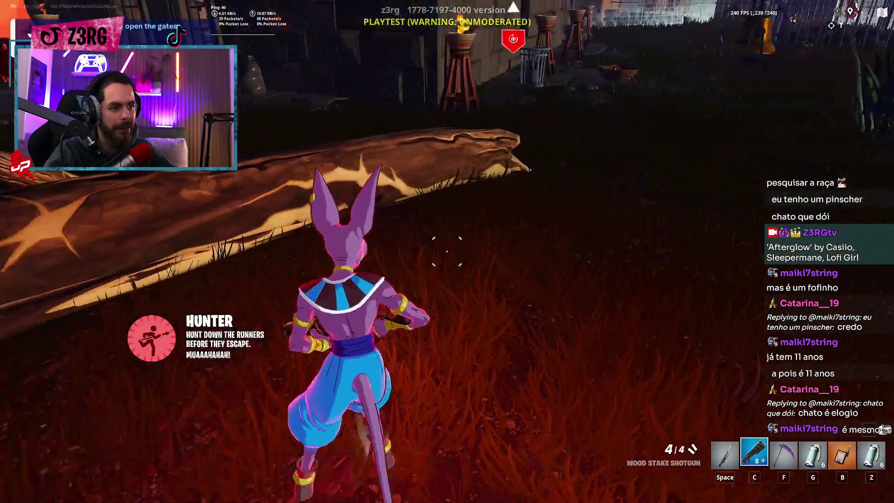
pyautogui.press('w')
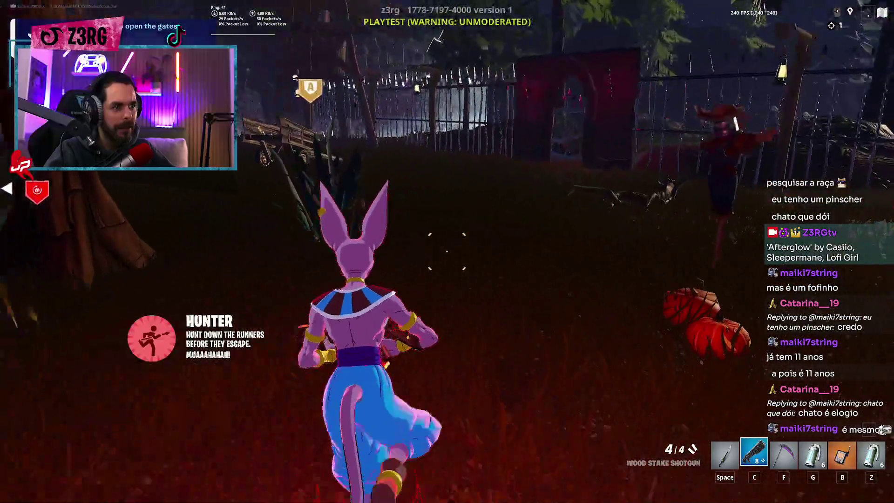
pyautogui.press('w')
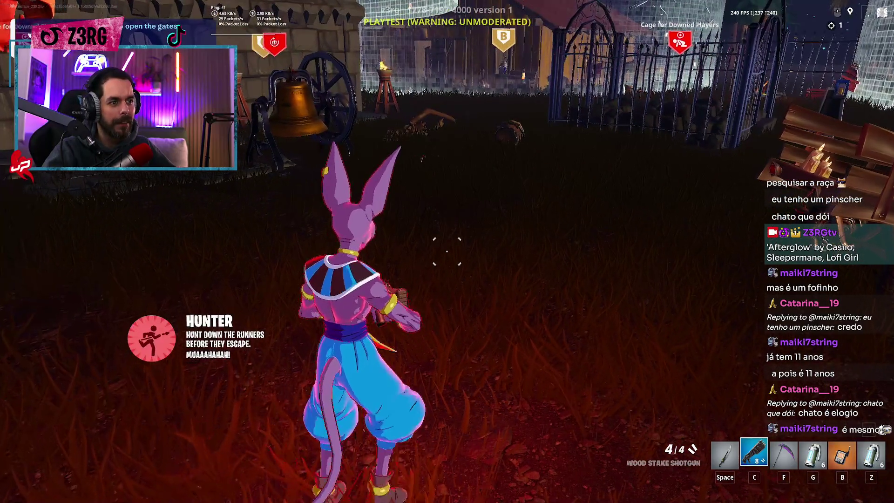
pyautogui.press('w')
pyautogui.press('w')
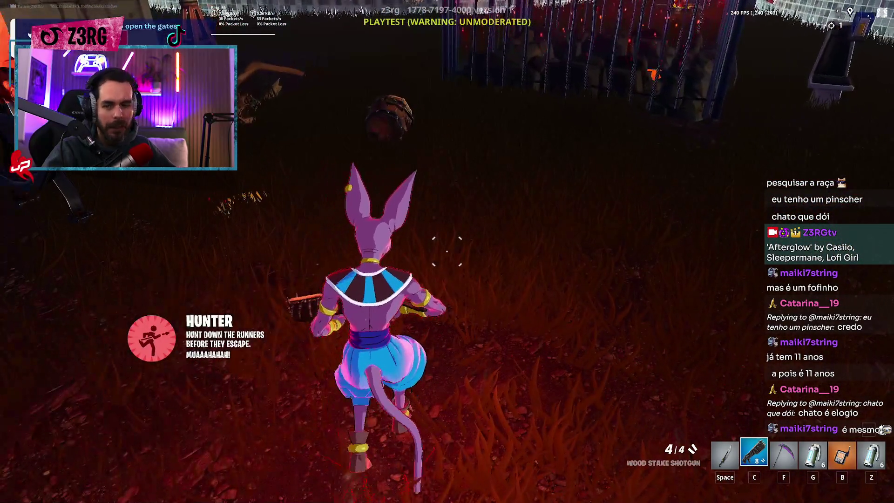
pyautogui.press('w')
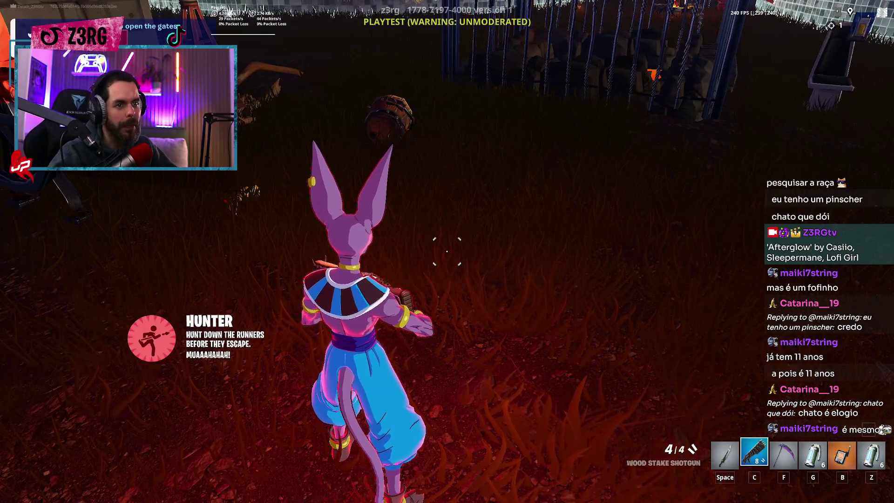
pyautogui.press('w')
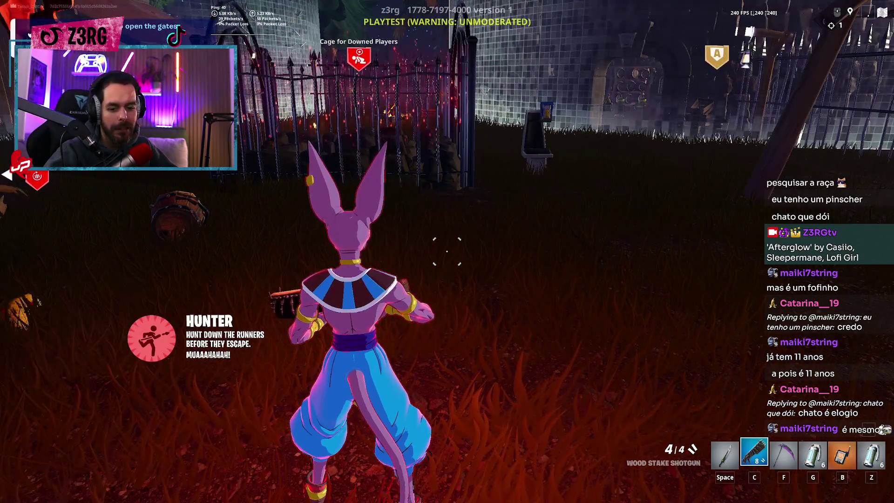
pyautogui.press('w')
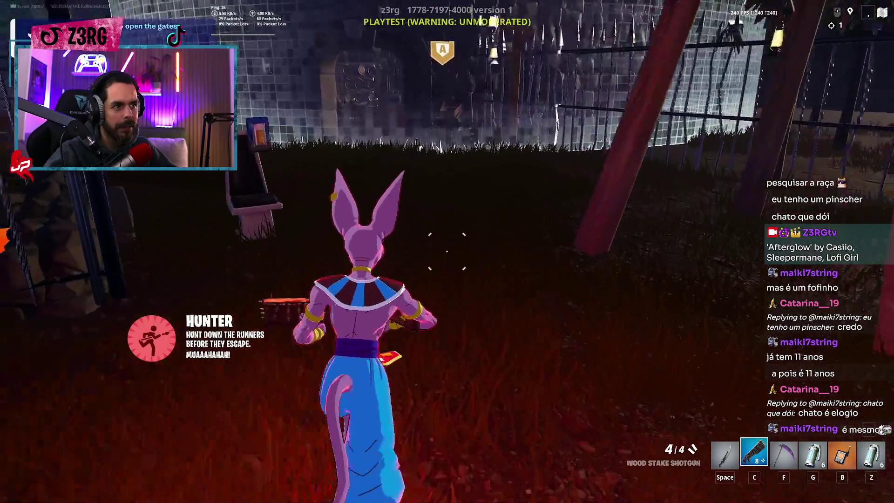
pyautogui.press('w')
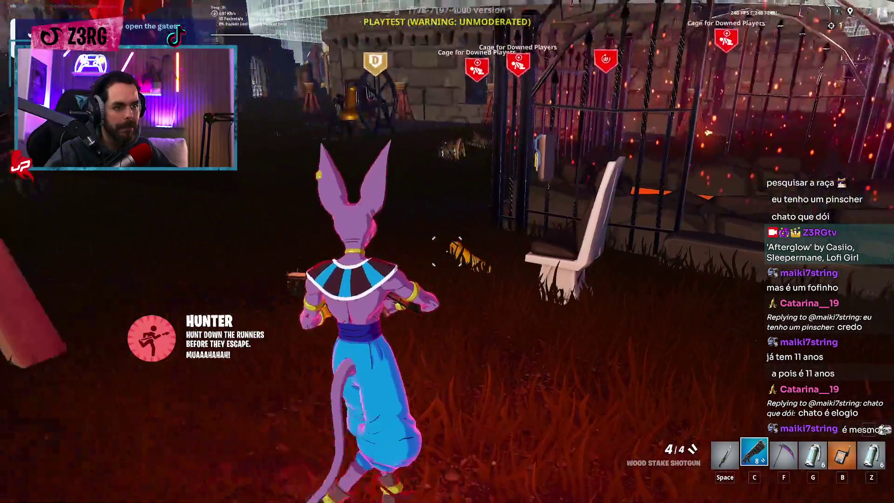
pyautogui.press('w')
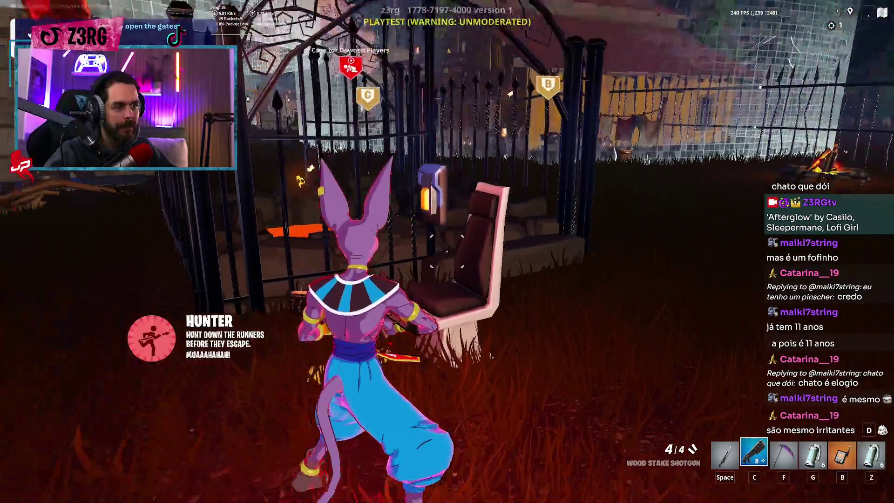
pyautogui.press('w')
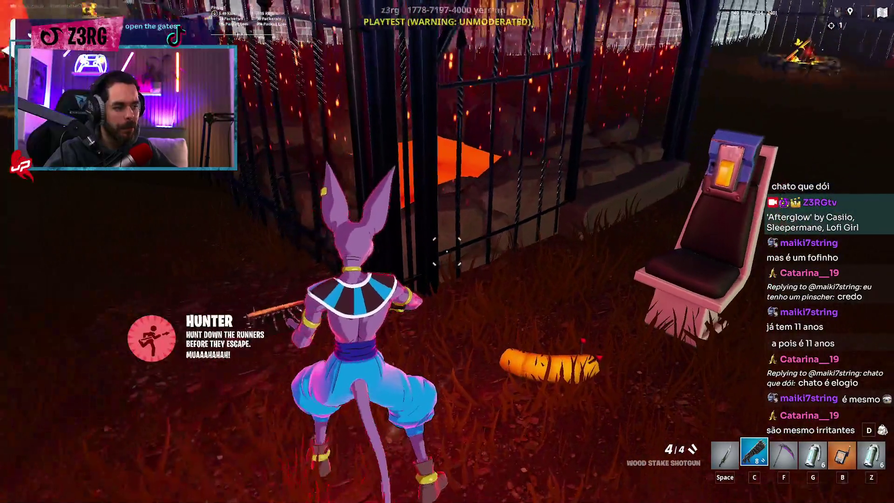
pyautogui.press('w')
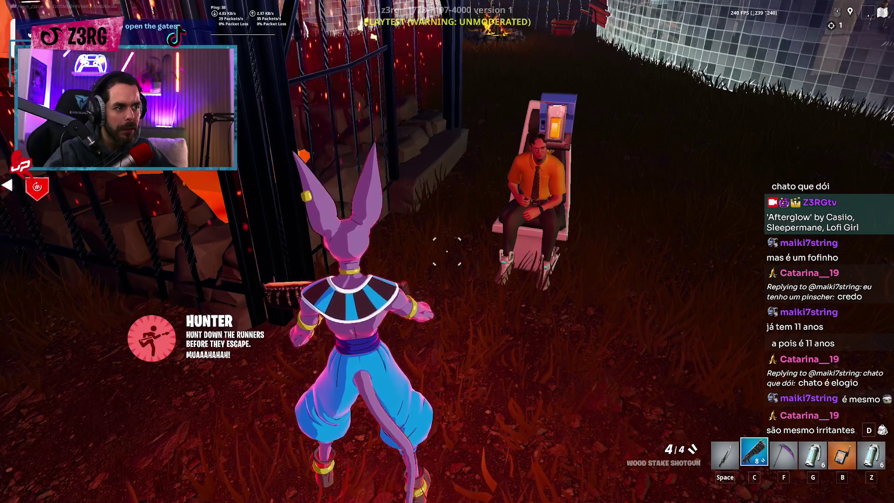
pyautogui.press('w')
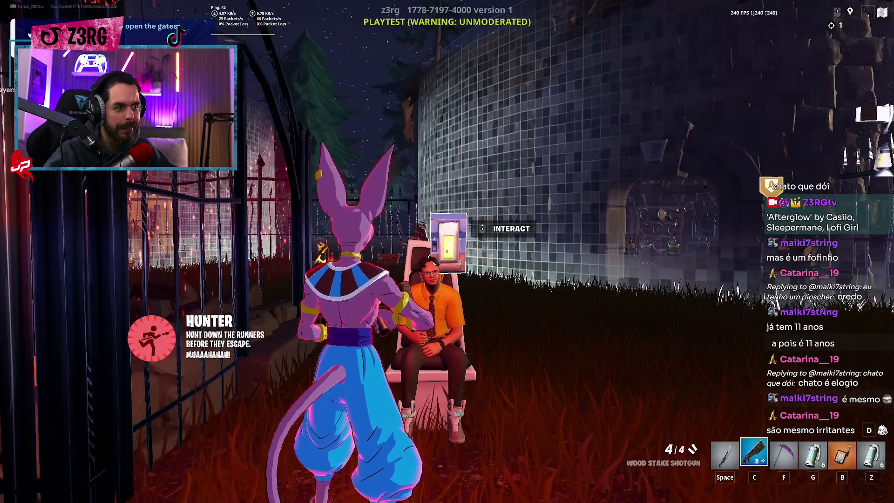
pyautogui.press('w')
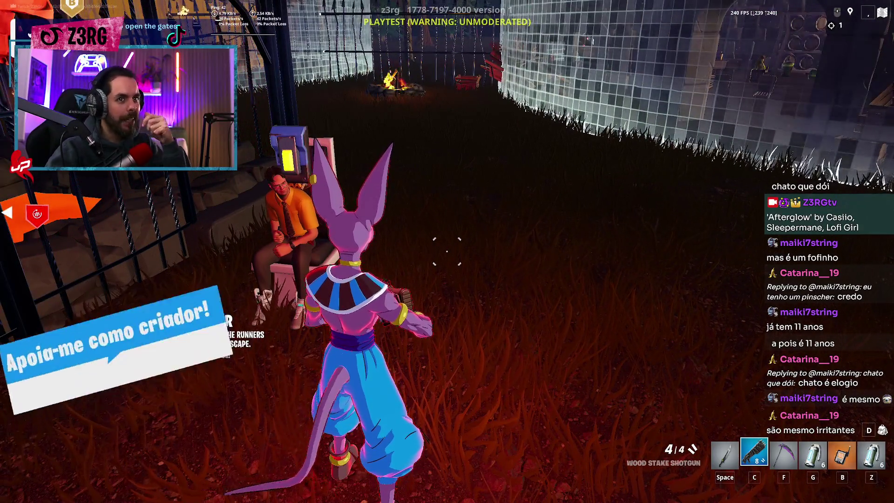
# - Exit the playtest back to the lobby and switch to Unreal Editor for Fortnite
pyautogui.press('o')
pyautogui.click(851, 40)
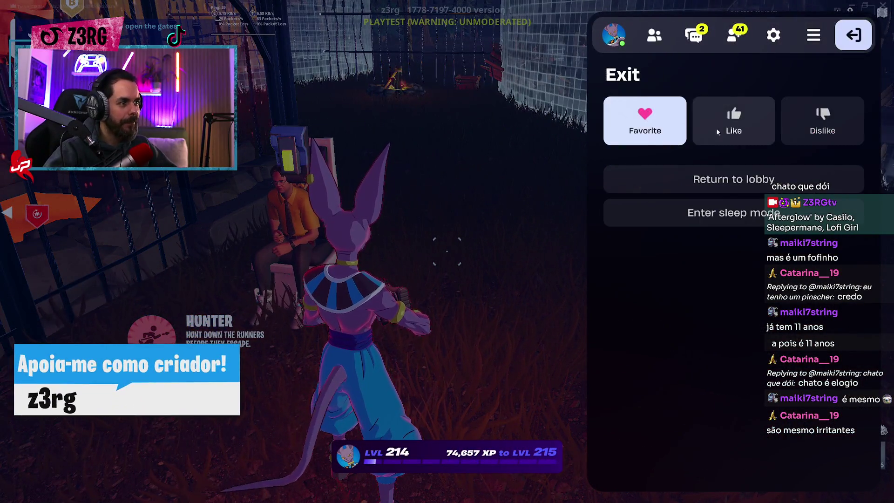
pyautogui.click(698, 180)
pyautogui.click(704, 425)
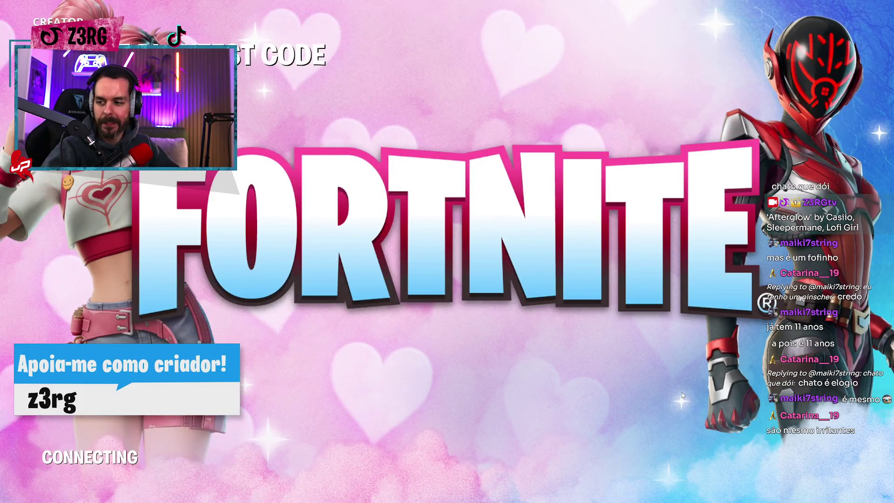
pyautogui.hotkey('alt', 'Tab')
pyautogui.hotkey('alt', 'Tab')
pyautogui.hotkey('alt', 'Tab')
pyautogui.hotkey('alt', 'Tab')
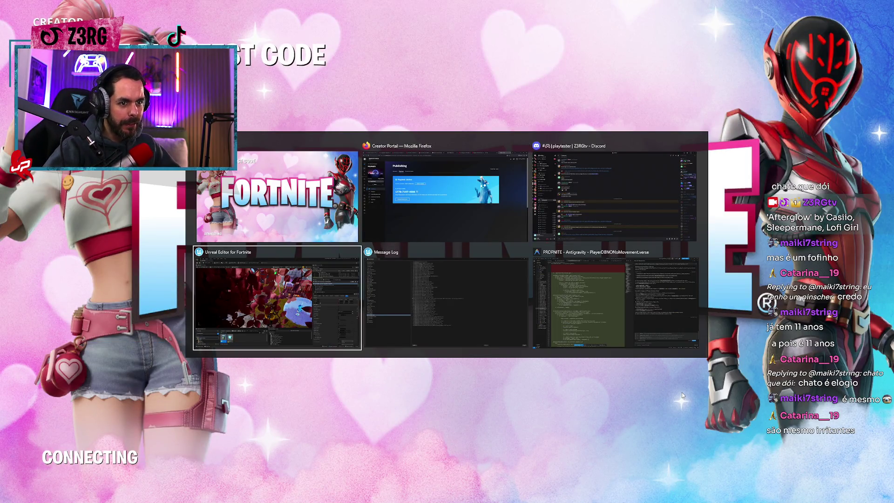
pyautogui.click(891, 9)
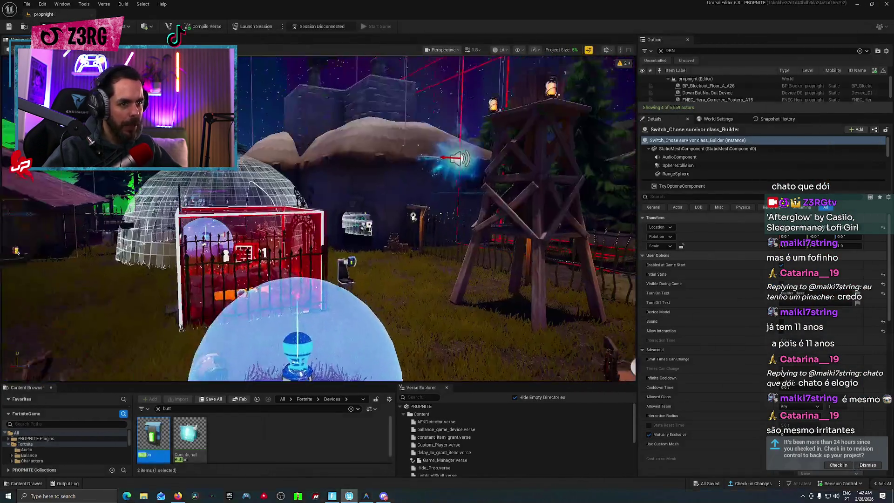
# - Select both chairs Cadeira1 and Cadeira2, clearing the DBN Outliner filter, and enlarge Details
pyautogui.click(347, 268)
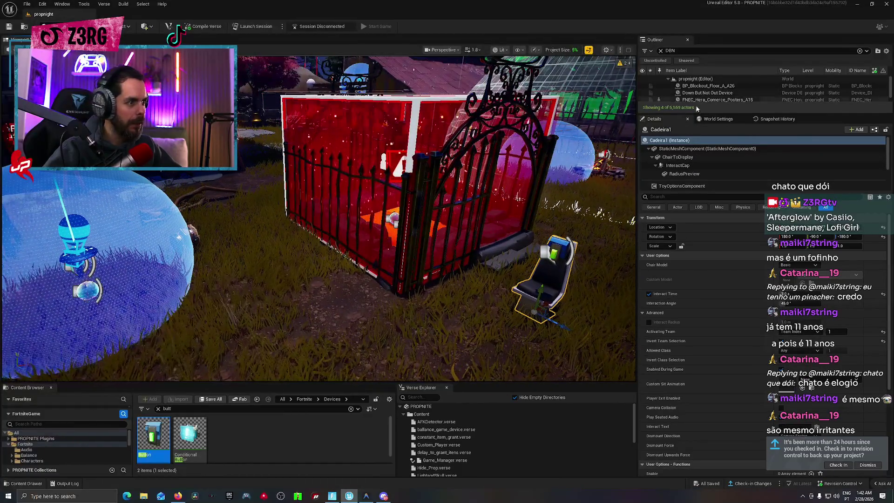
pyautogui.moveTo(708, 113); pyautogui.dragTo(708, 301)
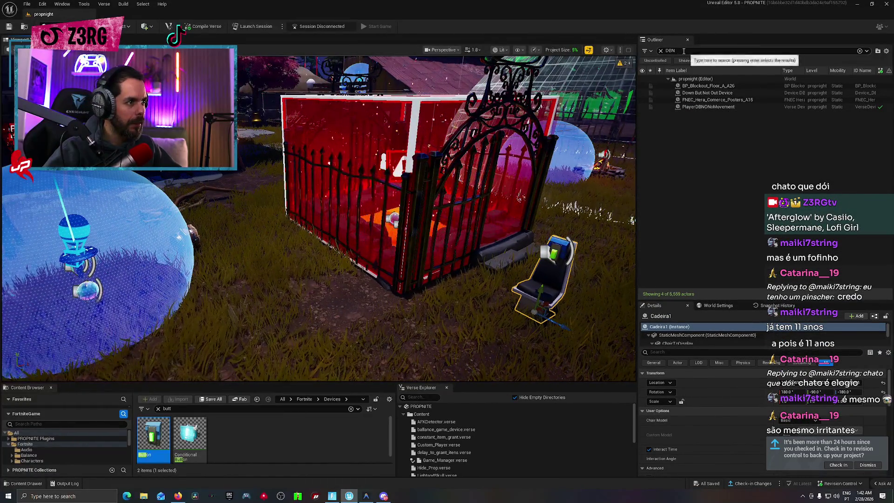
pyautogui.click(661, 51)
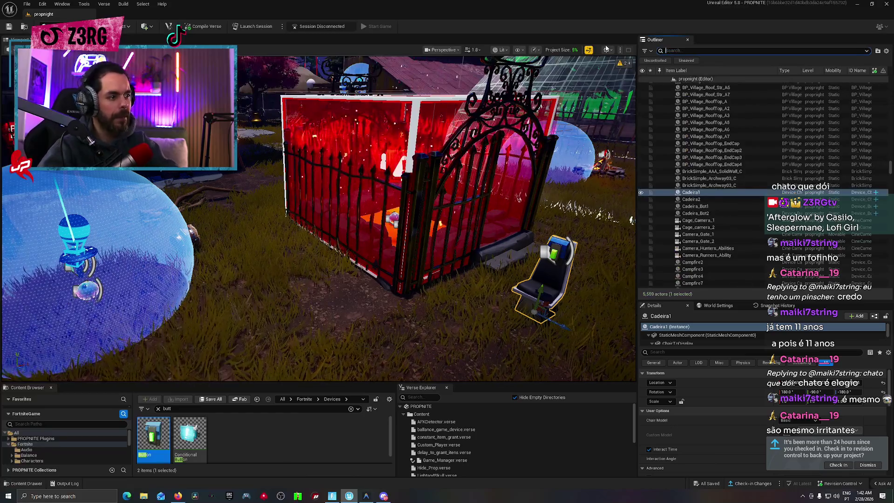
pyautogui.keyDown('ctrl'); pyautogui.click(691, 199); pyautogui.keyUp('ctrl')
pyautogui.moveTo(684, 300); pyautogui.dragTo(689, 119)
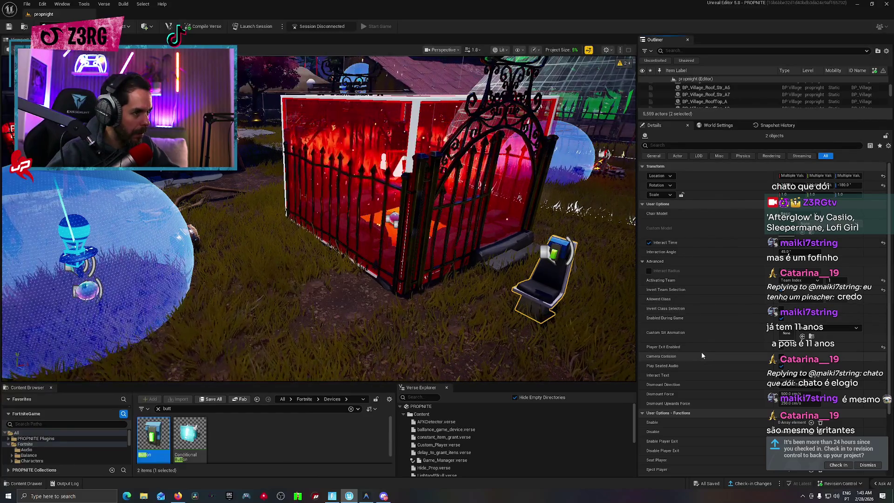
# - Scroll through the chair devices' Details properties, then switch to Antigravity
pyautogui.scroll(-2, 702, 353)
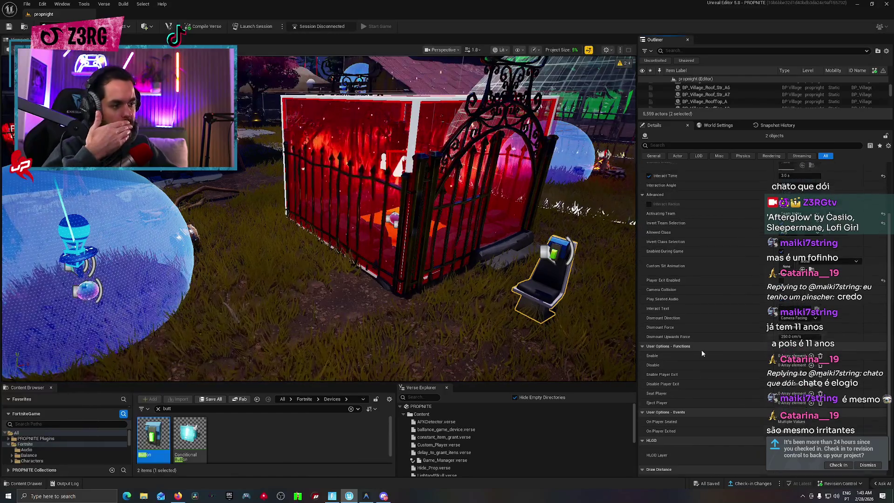
pyautogui.scroll(-3, 702, 353)
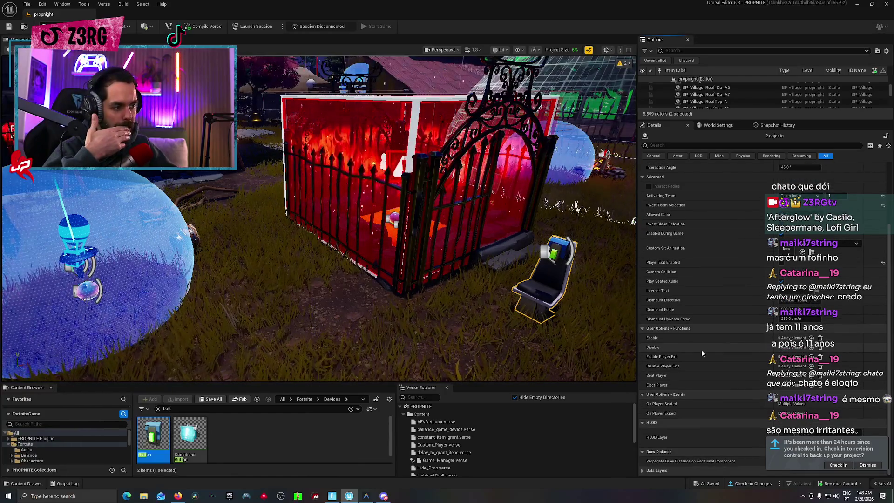
pyautogui.scroll(1, 702, 349)
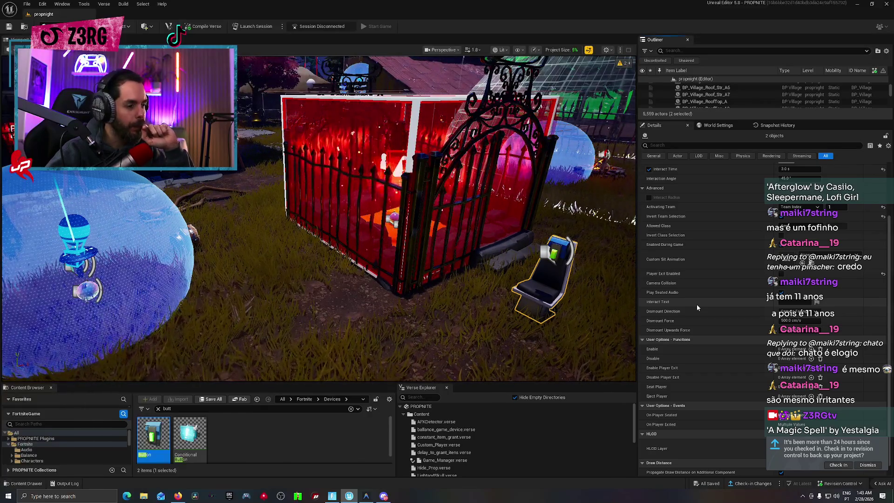
pyautogui.scroll(2, 696, 304)
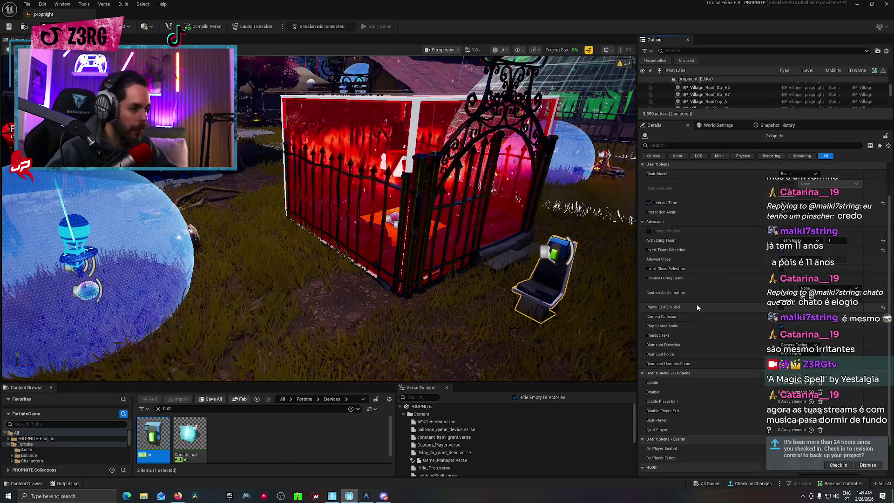
pyautogui.scroll(1, 697, 308)
pyautogui.hotkey('alt', 'Tab')
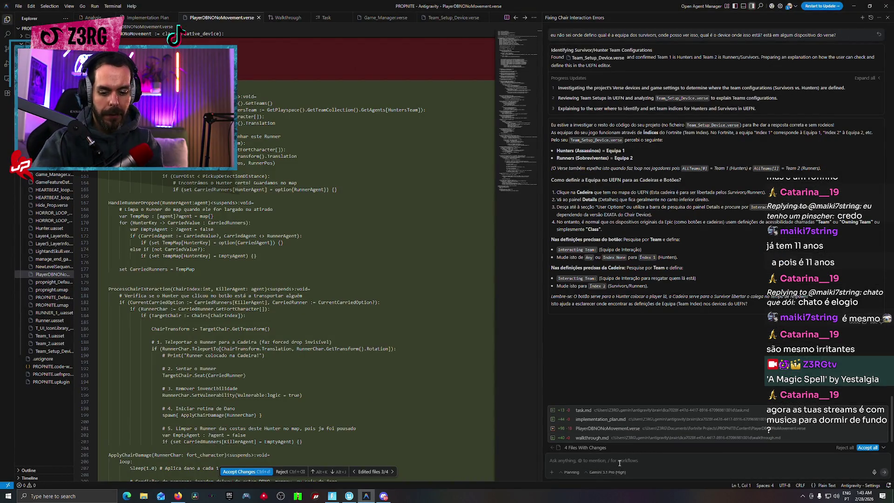
# - Send the agent a Portuguese question on stopping runners sitting, proposing a timed-interaction button instead
pyautogui.write('então, o interact')
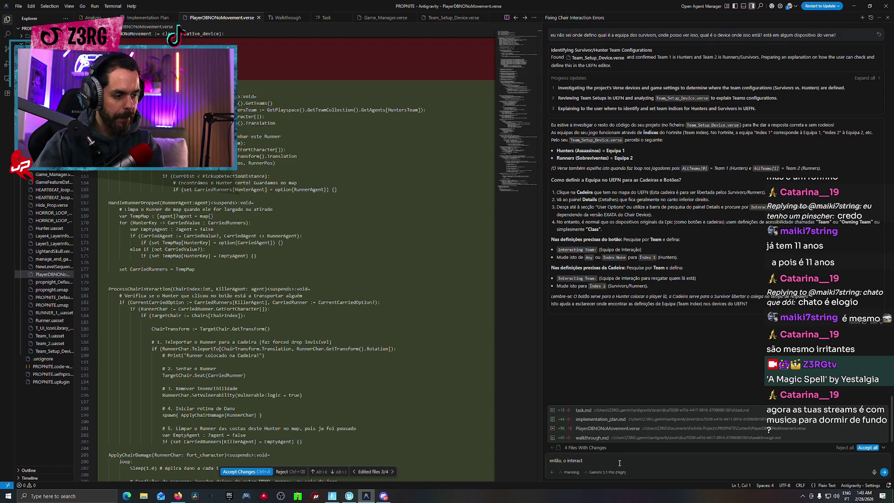
pyautogui.hotkey('alt', 'Tab')
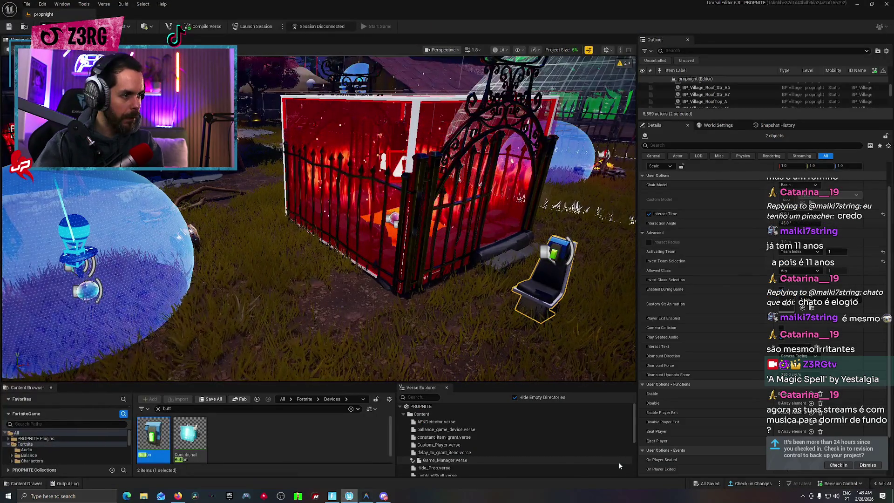
pyautogui.hotkey('alt', 'Tab')
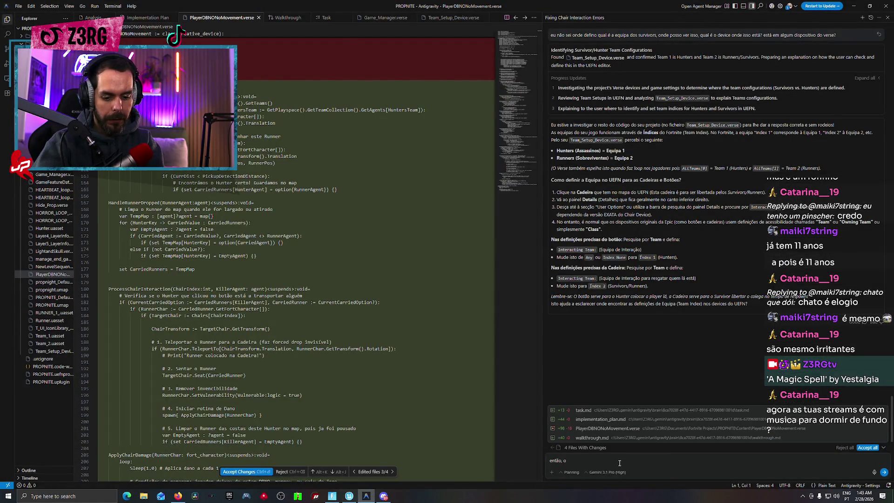
pyautogui.write('yer cons')
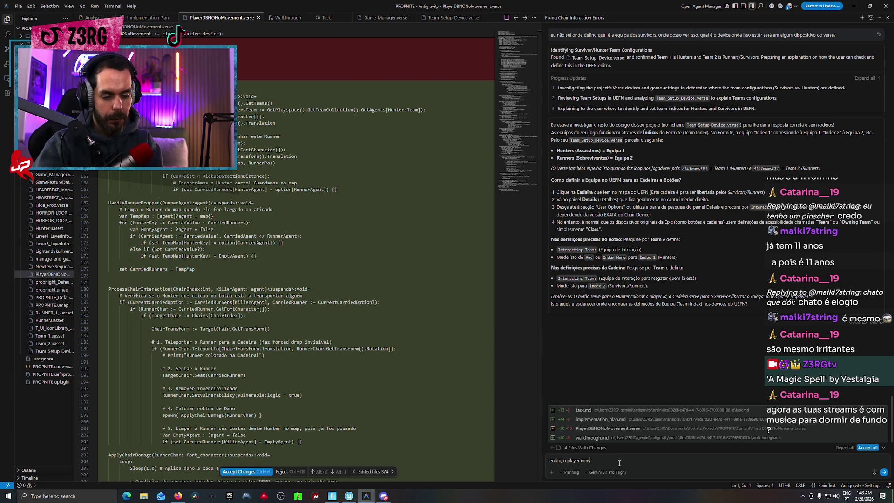
pyautogui.write('eguiu')
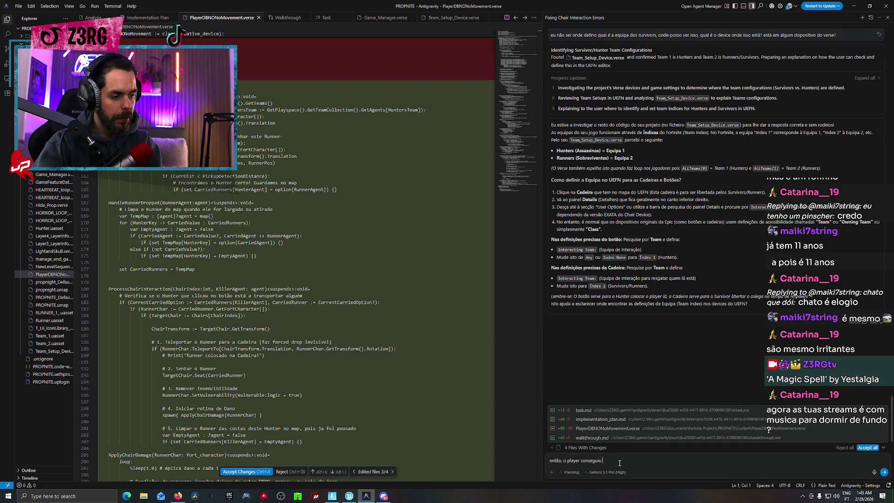
pyautogui.write('agir para se sentar')
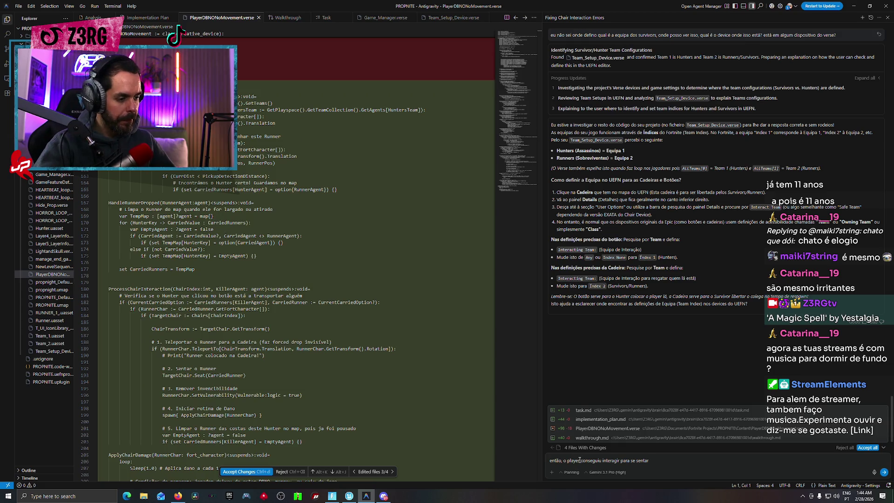
pyautogui.write('unner')
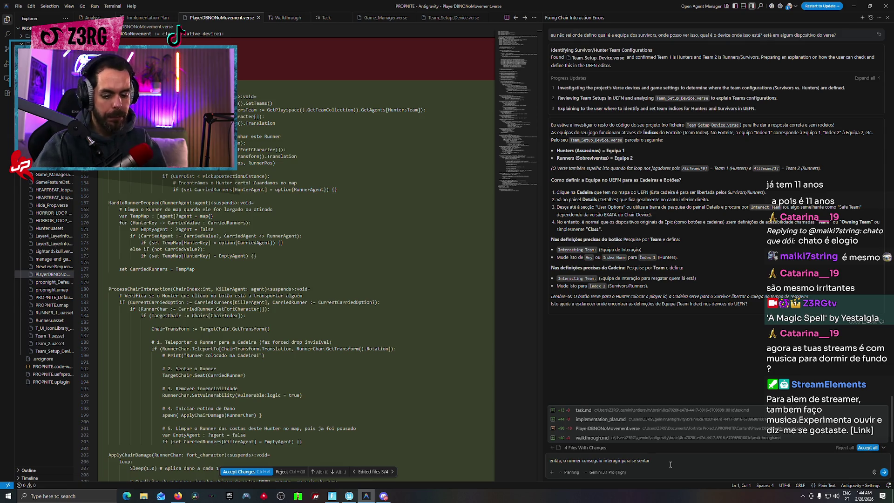
pyautogui.write(',')
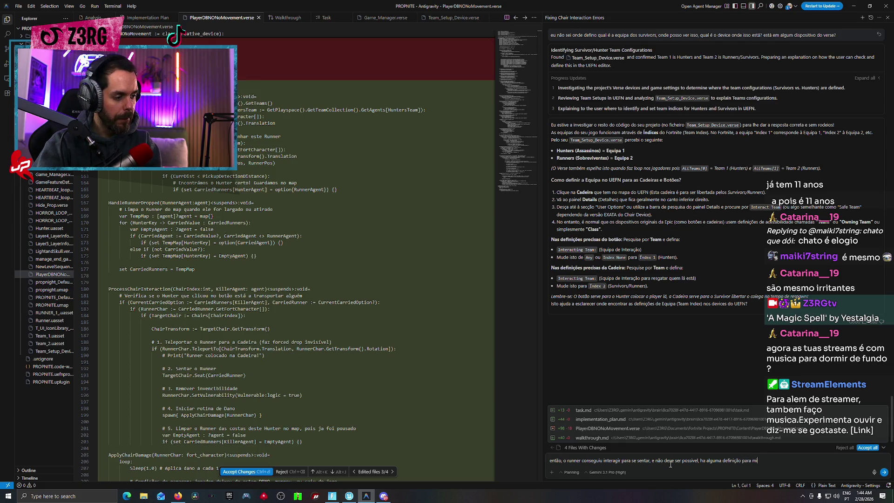
pyautogui.write('udar isso, ou')
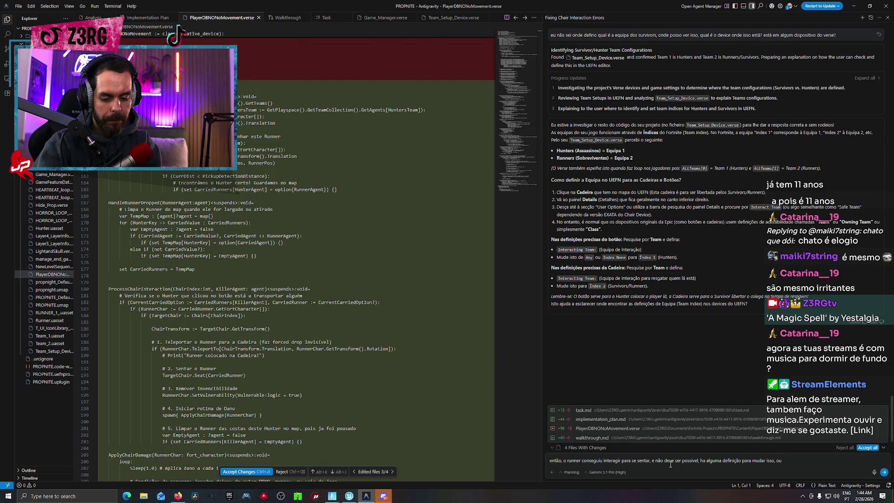
pyautogui.write(' colocamos um botão')
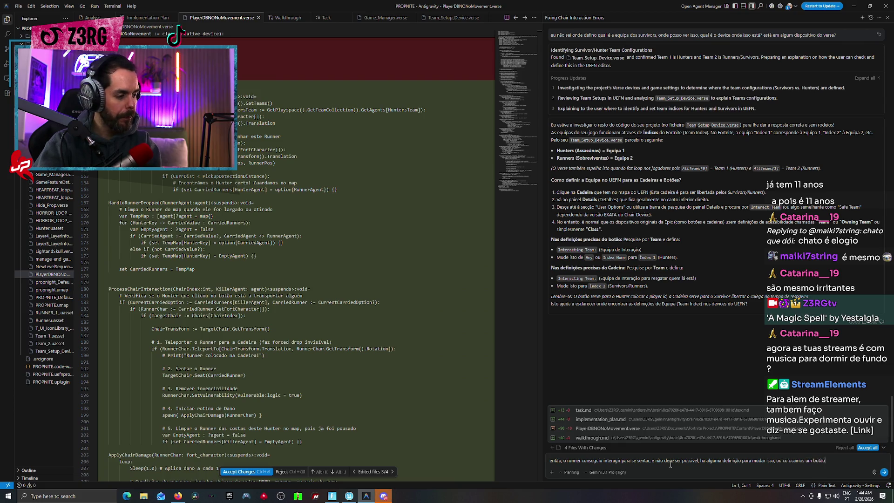
pyautogui.write(' em vez d')
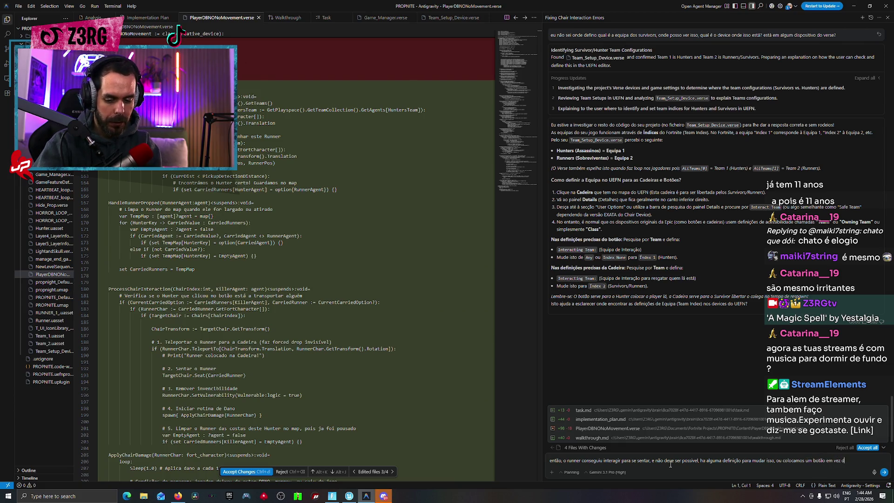
pyautogui.write('a propria ')
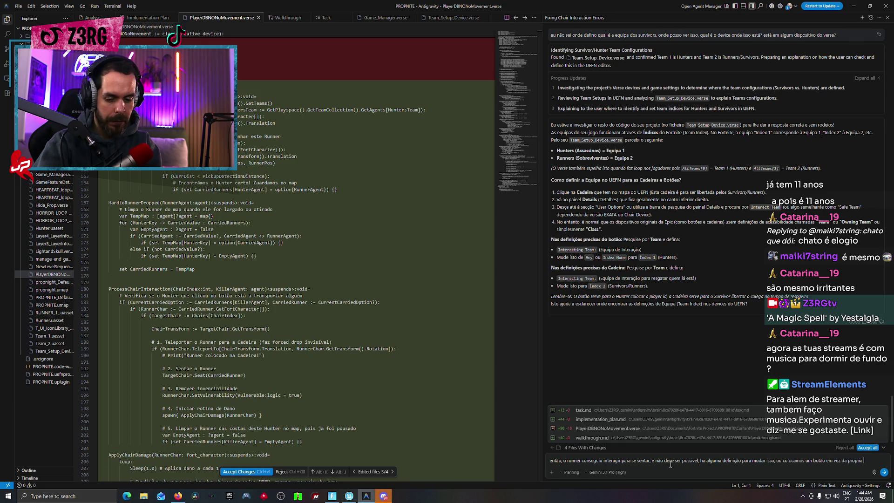
pyautogui.write('cadeira, com te')
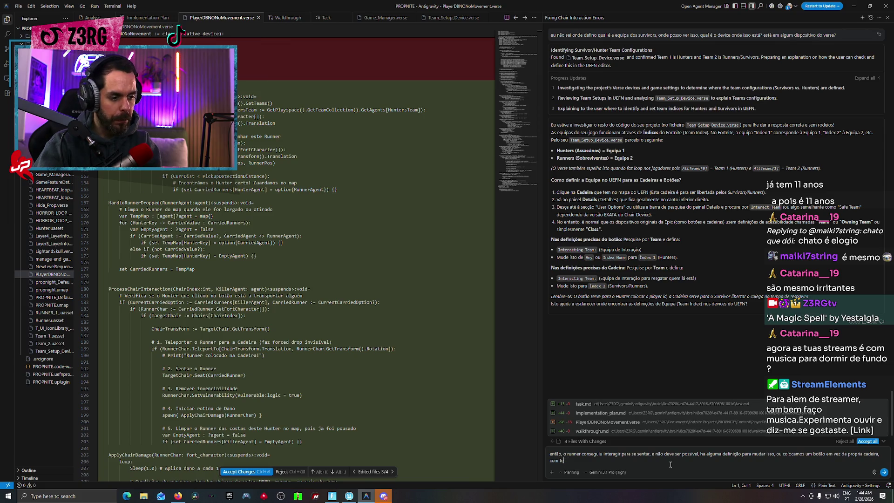
pyautogui.press('BackSpace')
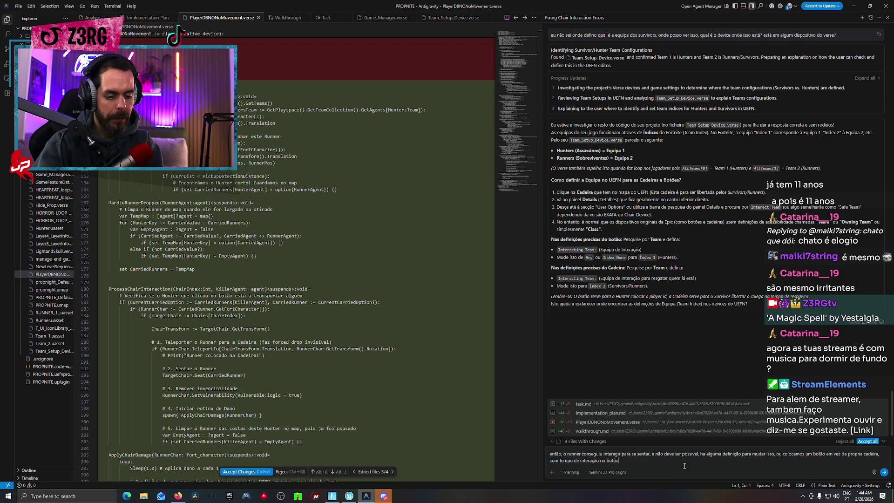
pyautogui.press('Return')
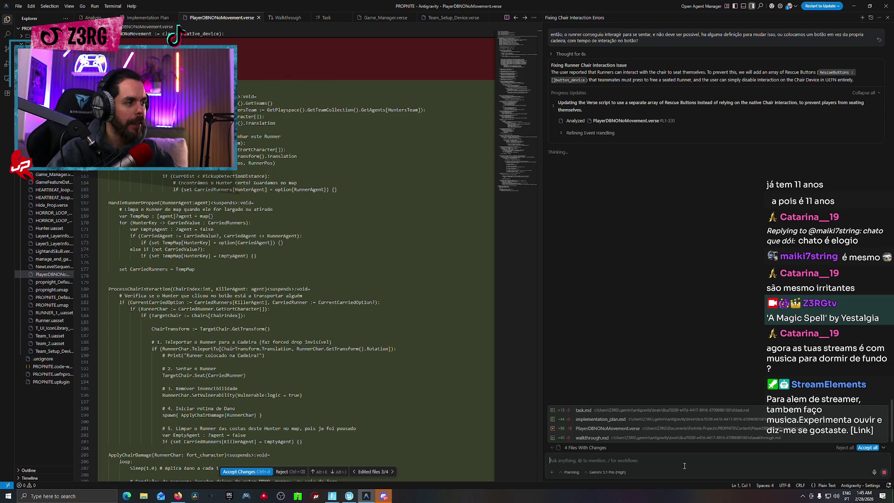
pyautogui.hotkey('alt', 'Tab')
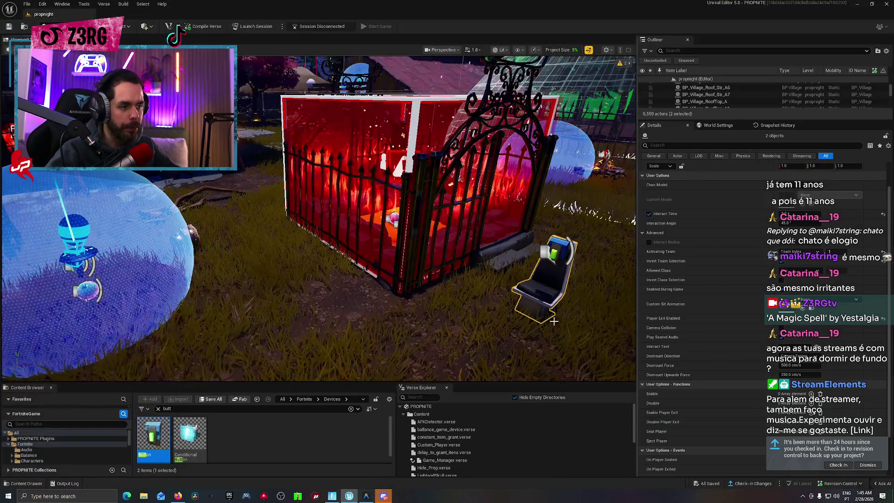
# - Place a Button device beside the chair and duplicate it to create Button2
pyautogui.moveTo(553, 321); pyautogui.dragTo(512, 321)
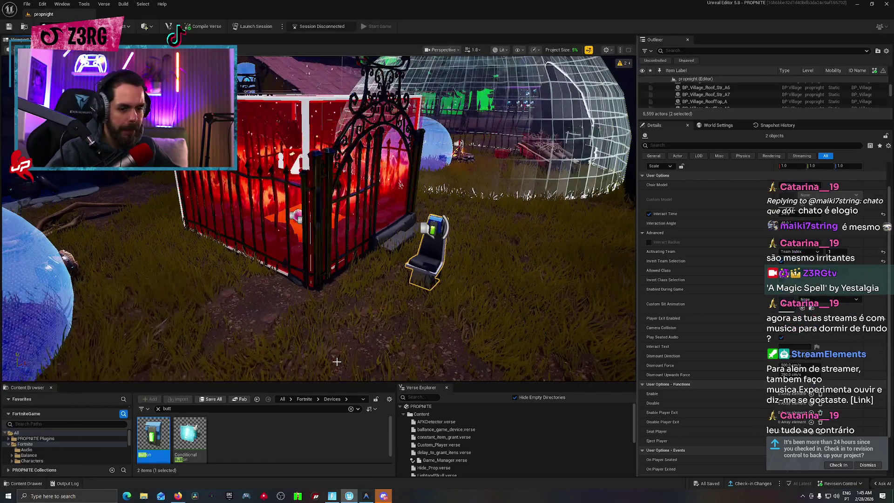
pyautogui.moveTo(151, 429); pyautogui.dragTo(412, 282)
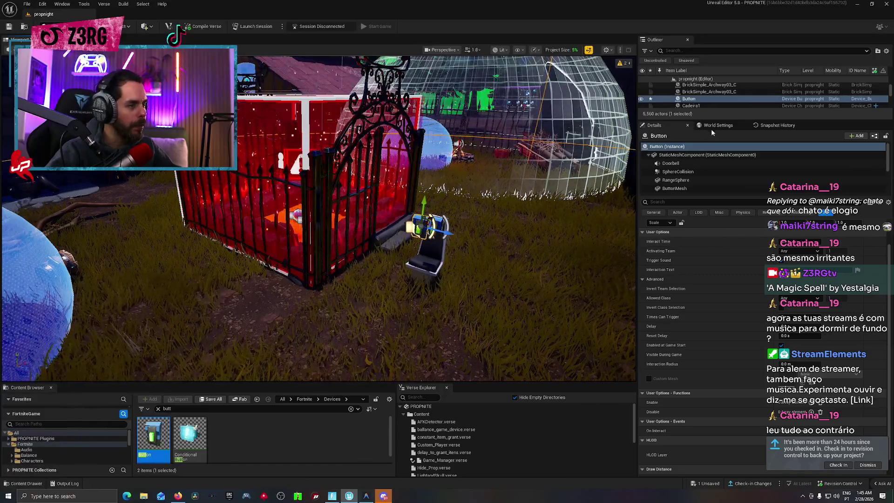
pyautogui.moveTo(700, 118); pyautogui.dragTo(703, 251)
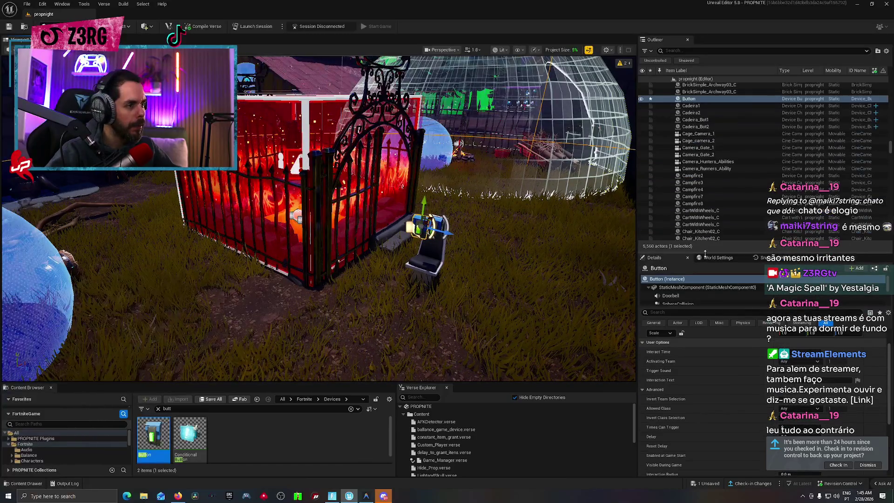
pyautogui.click(703, 99)
pyautogui.hotkey('ctrl', 'd')
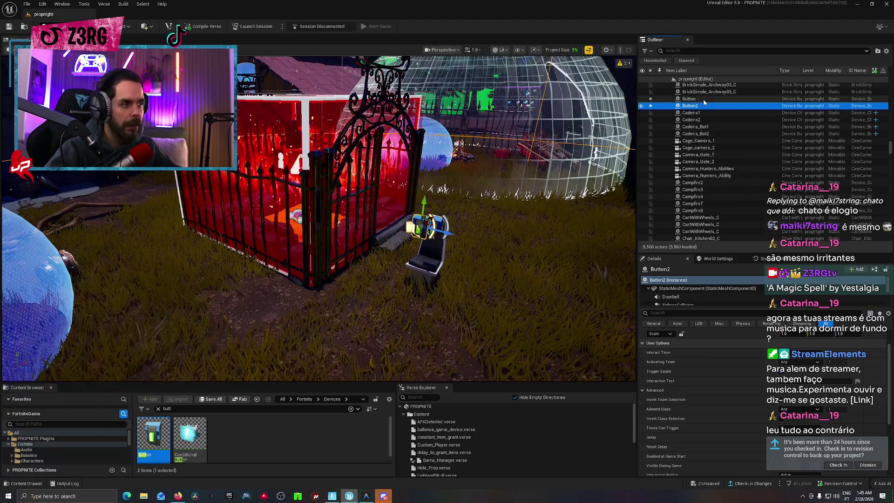
pyautogui.click(710, 99)
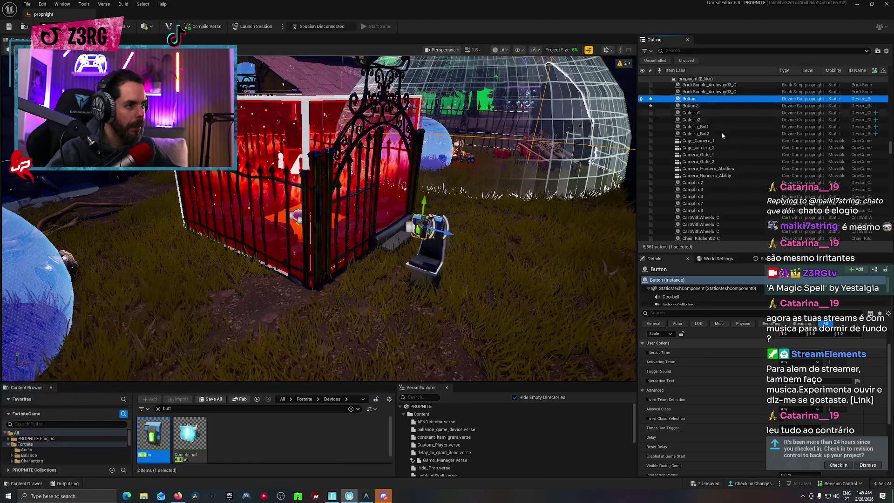
pyautogui.click(704, 105)
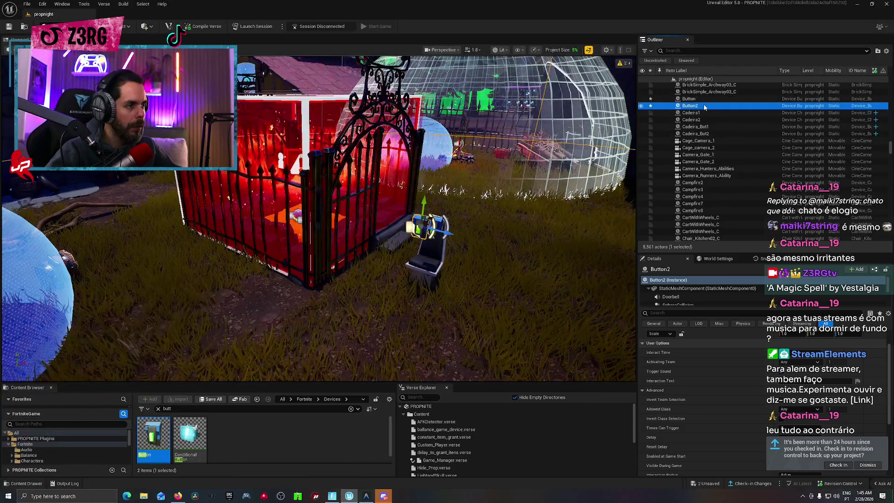
# - Rename the chair devices Cadeira_Bot1 and Cadeira_Bot2 to Cadeira_BHunter1 and Cadeira_BHunter2
pyautogui.click(711, 126)
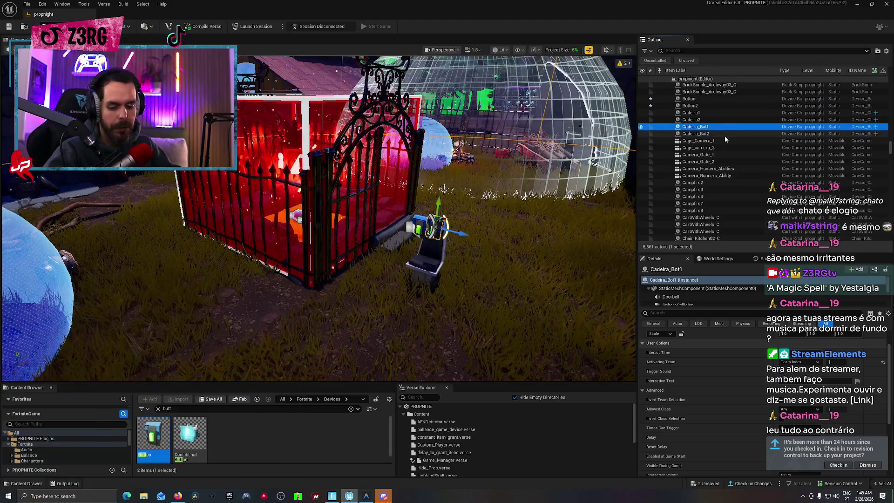
pyautogui.press('F2')
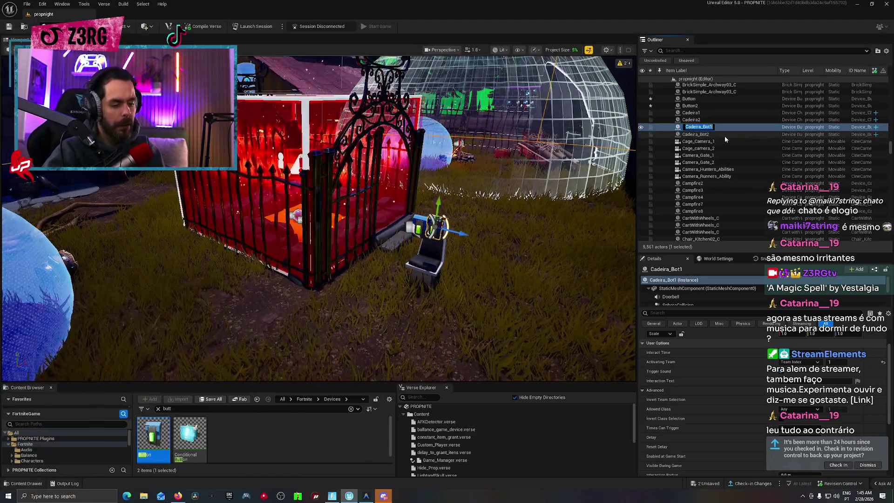
pyautogui.press('End')
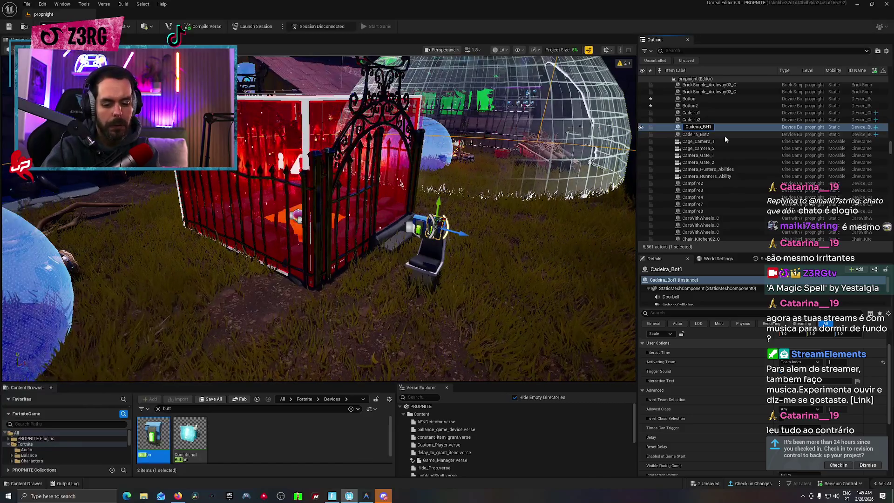
pyautogui.write('ter1')
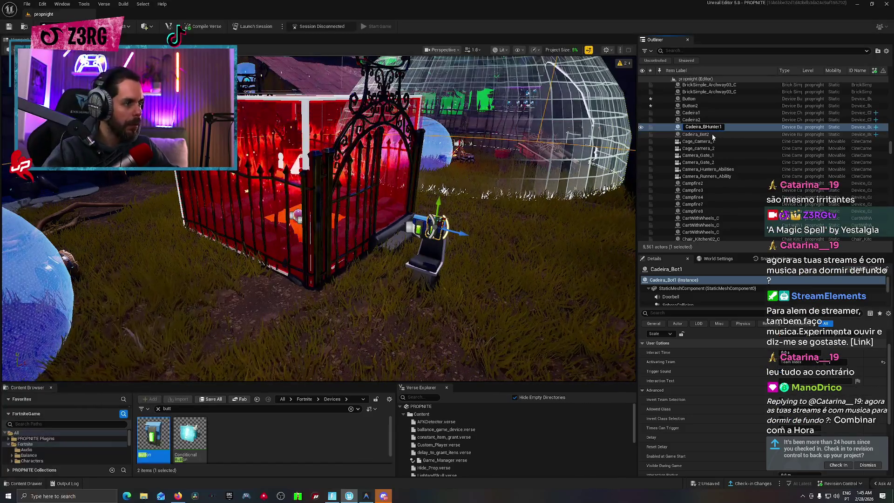
pyautogui.click(711, 134)
pyautogui.press('F2')
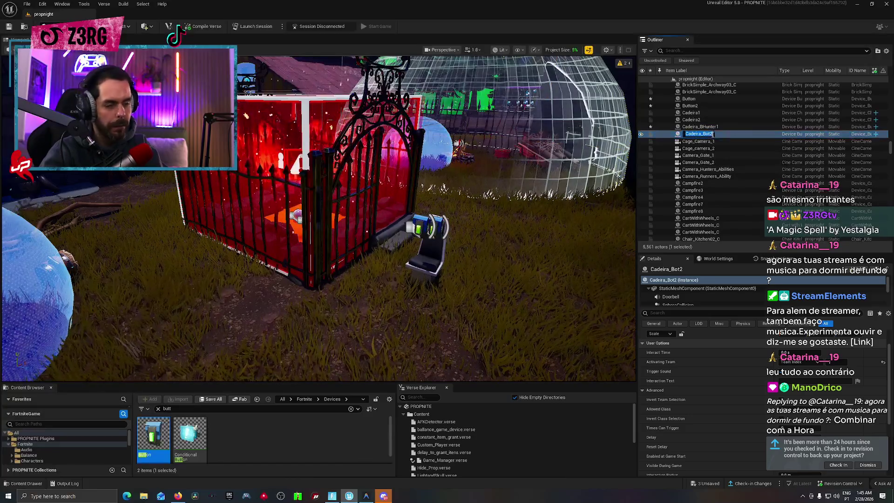
pyautogui.click(712, 134)
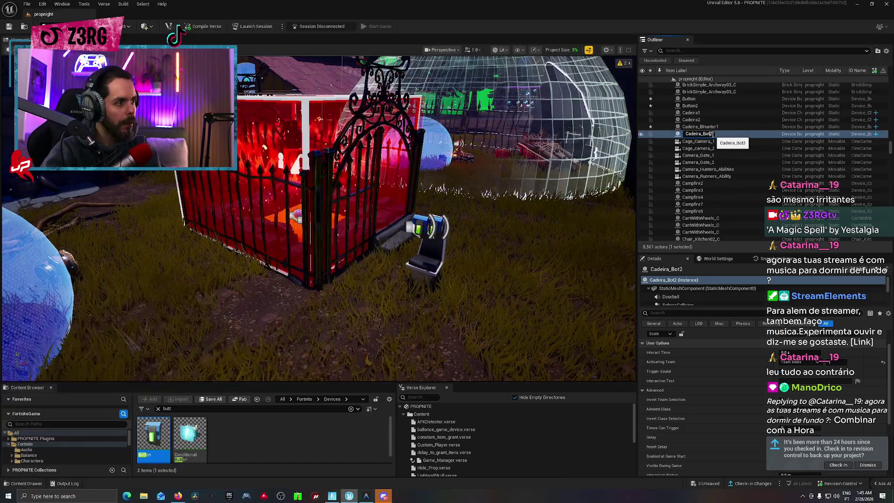
pyautogui.press('Left')
pyautogui.press('BackSpace')
pyautogui.press('BackSpace')
pyautogui.write('Hunter')
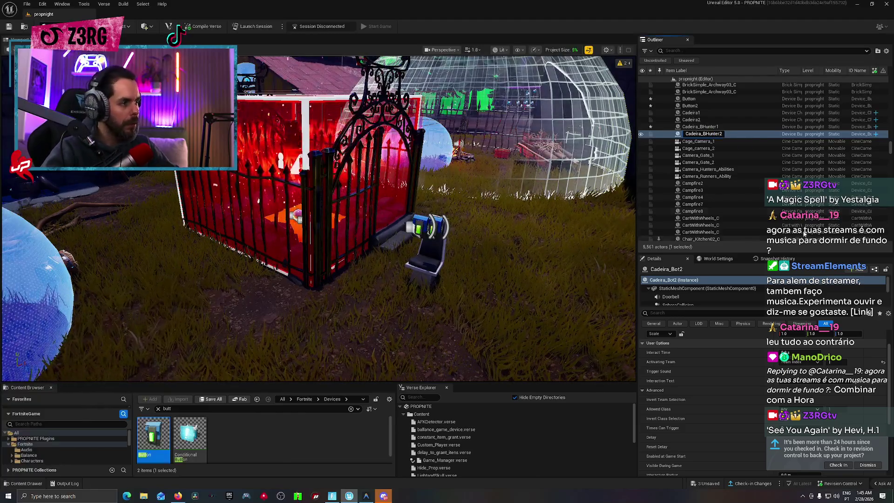
pyautogui.press('Return')
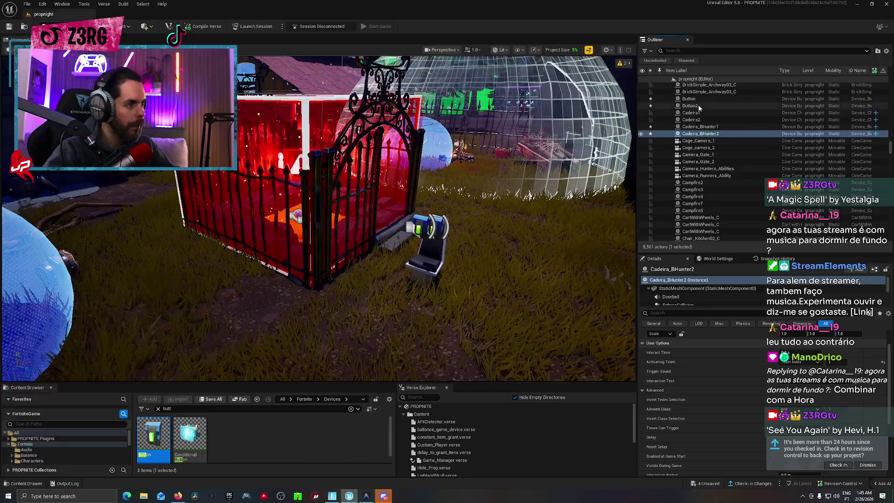
# - Rename the Button device to Cadeira_BRunner1 by editing the copied chair name
pyautogui.click(699, 106)
pyautogui.click(705, 127)
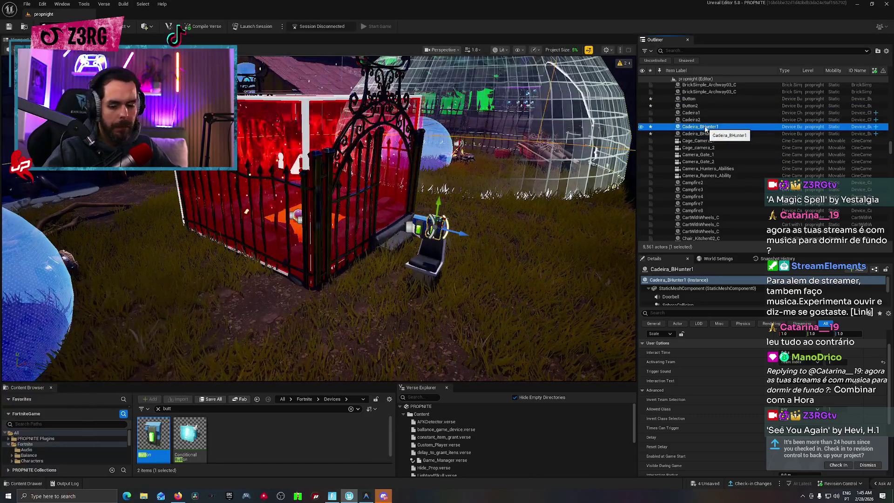
pyautogui.click(704, 126)
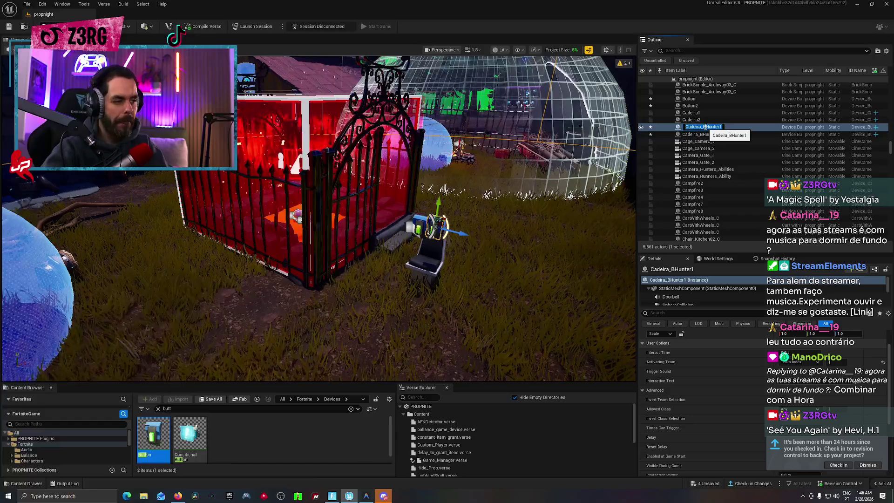
pyautogui.click(696, 106)
pyautogui.click(697, 100)
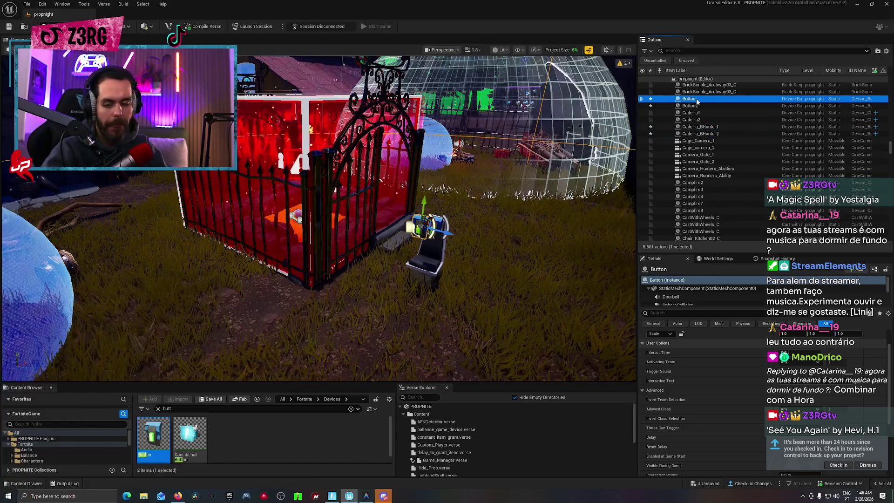
pyautogui.click(697, 100)
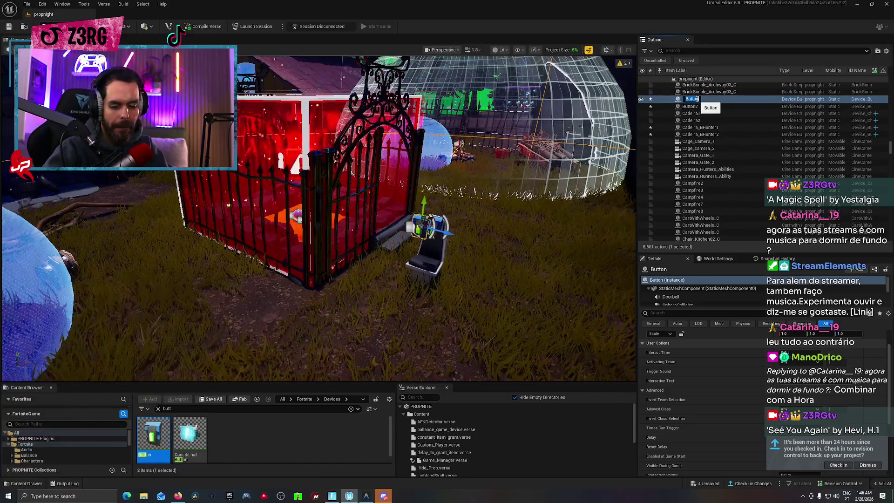
pyautogui.write('Cadeira_BHunter1')
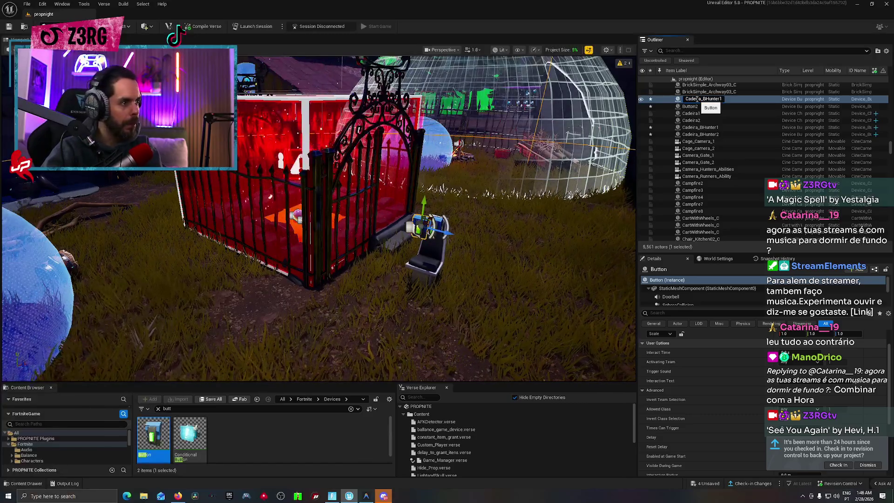
pyautogui.press('BackSpace')
pyautogui.press('BackSpace')
pyautogui.press('BackSpace')
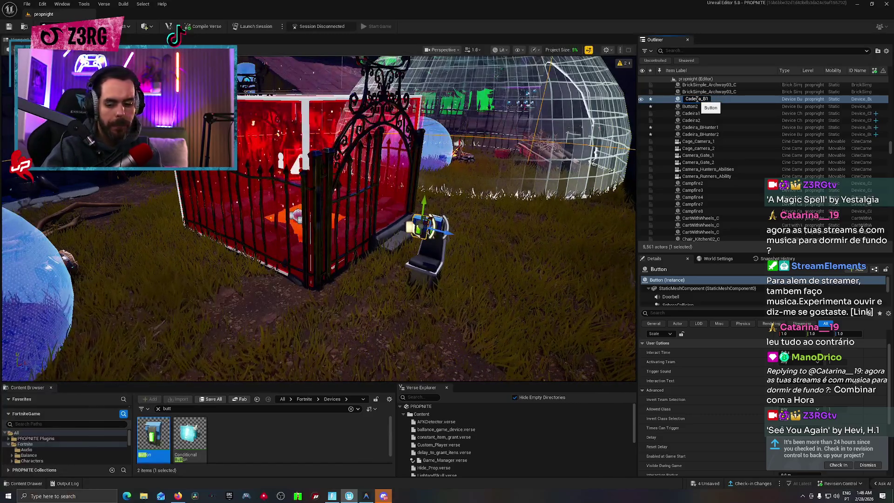
pyautogui.write('R1')
pyautogui.press('BackSpace')
pyautogui.write('unner1')
pyautogui.press('Return')
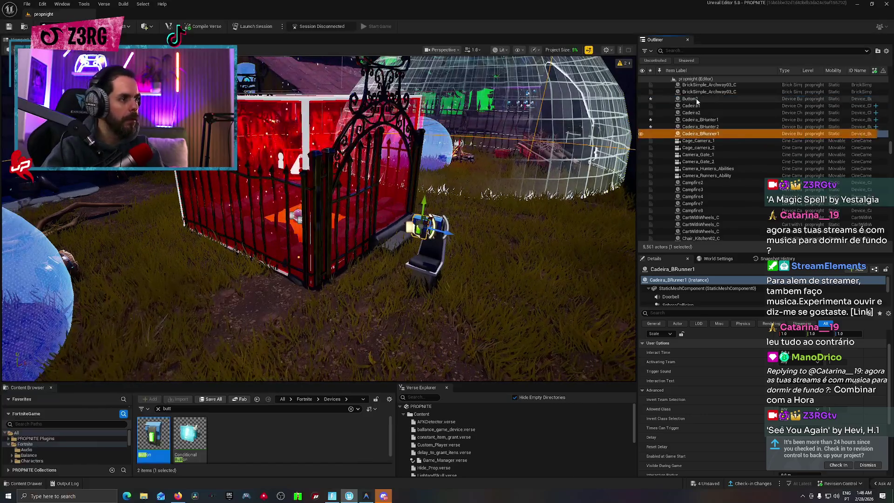
# - Rename the Button2 device to Cadeira_BRunner2
pyautogui.click(690, 99)
pyautogui.click(693, 99)
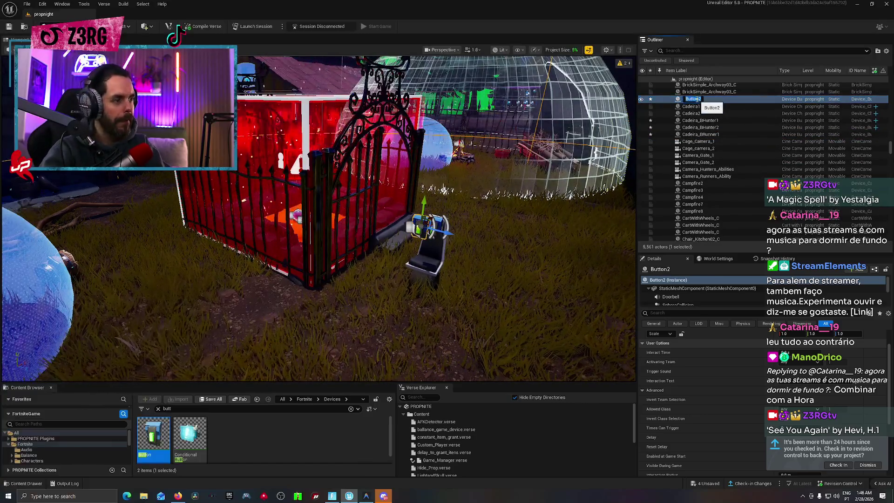
pyautogui.write('Cadeira_BHunter1')
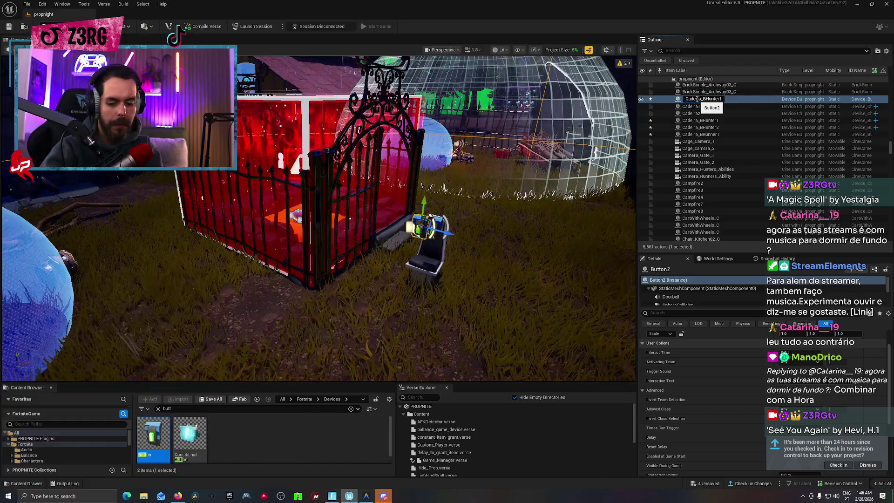
pyautogui.press('BackSpace')
pyautogui.write('2')
pyautogui.press('Left')
pyautogui.press('BackSpace')
pyautogui.press('BackSpace')
pyautogui.press('BackSpace')
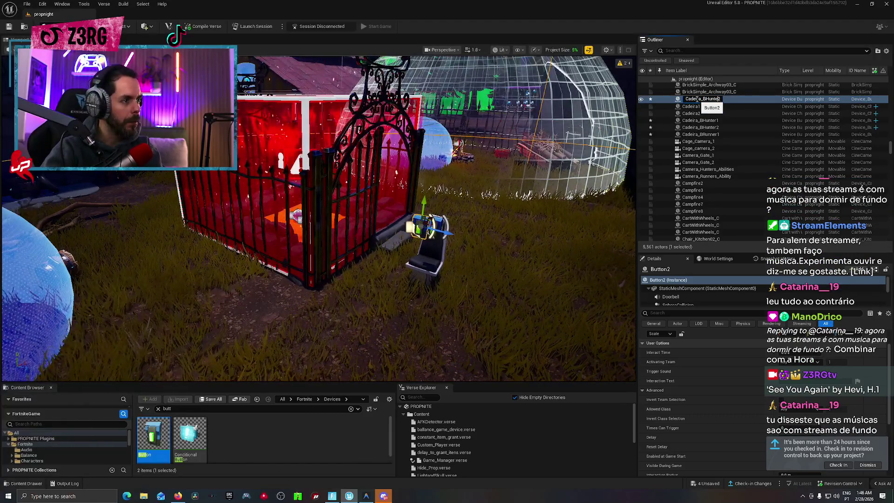
pyautogui.write('Runner')
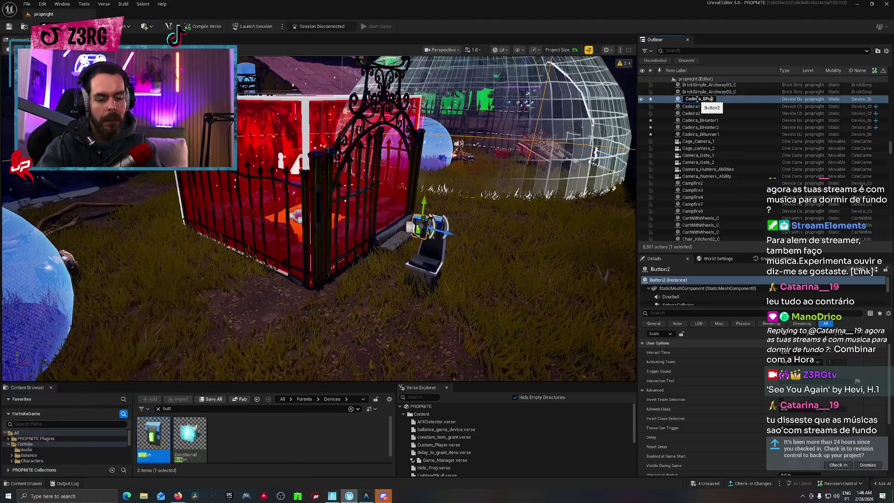
pyautogui.press('Return')
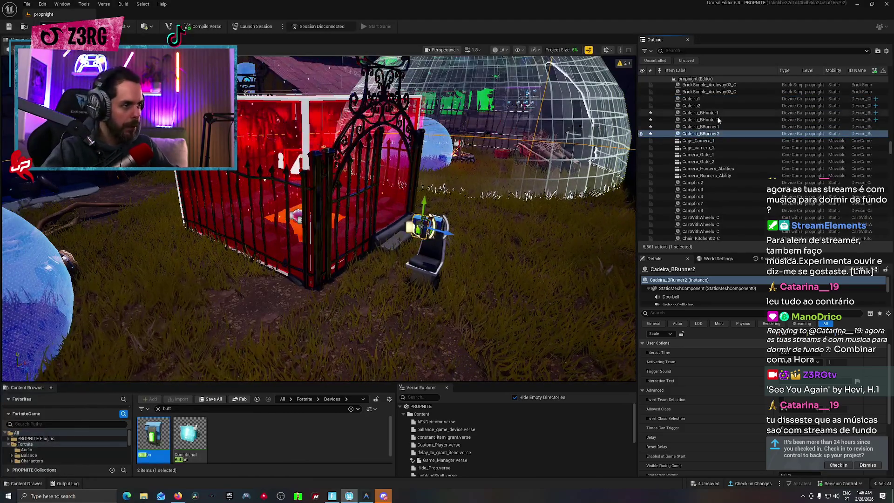
pyautogui.click(712, 127)
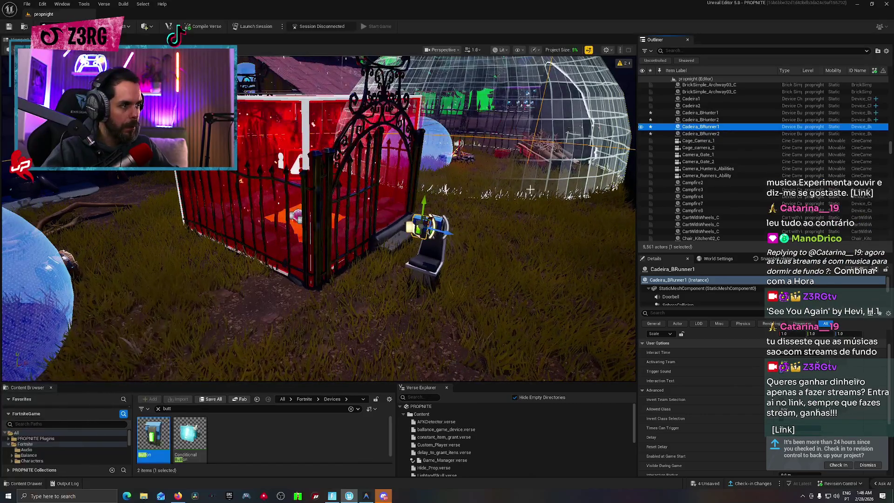
# - Frame Cadeira_BRunner2 and lift it from the grass onto the chair seat
pyautogui.doubleClick(701, 133)
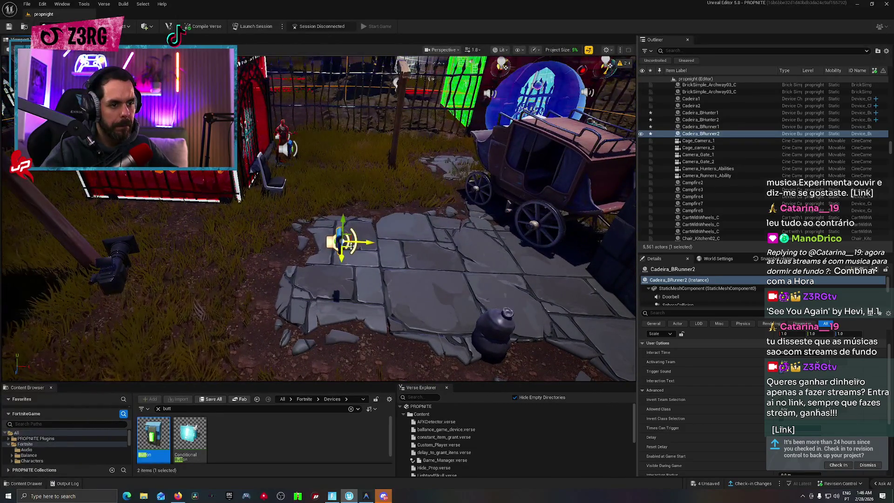
pyautogui.moveTo(351, 245); pyautogui.dragTo(312, 204)
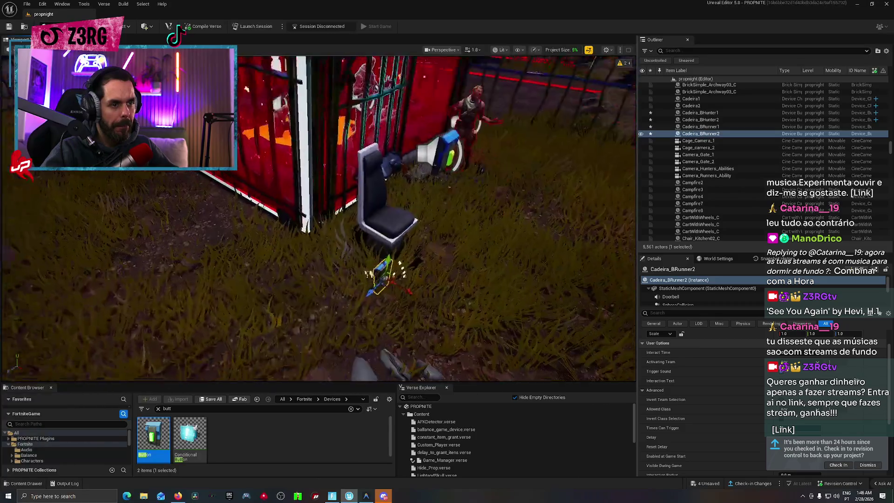
pyautogui.moveTo(243, 293); pyautogui.dragTo(245, 218)
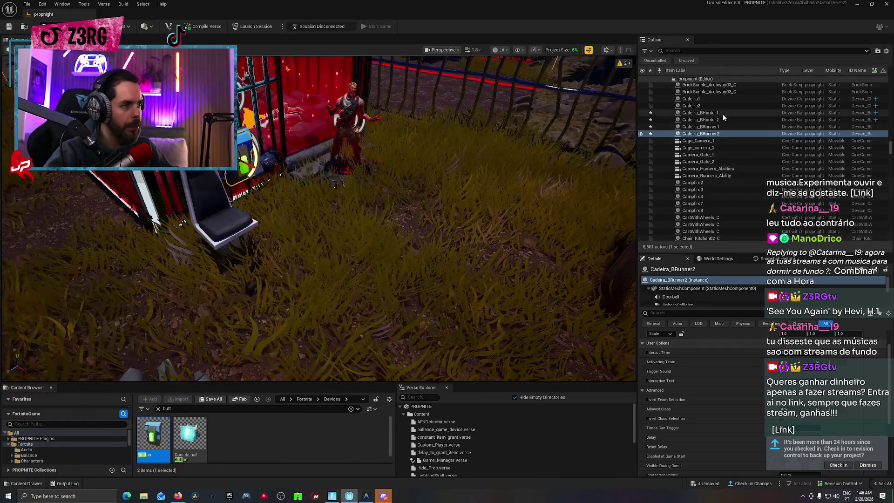
# - Review the four Cadeira devices' settings, including the chair's Activating Team value
pyautogui.click(745, 126)
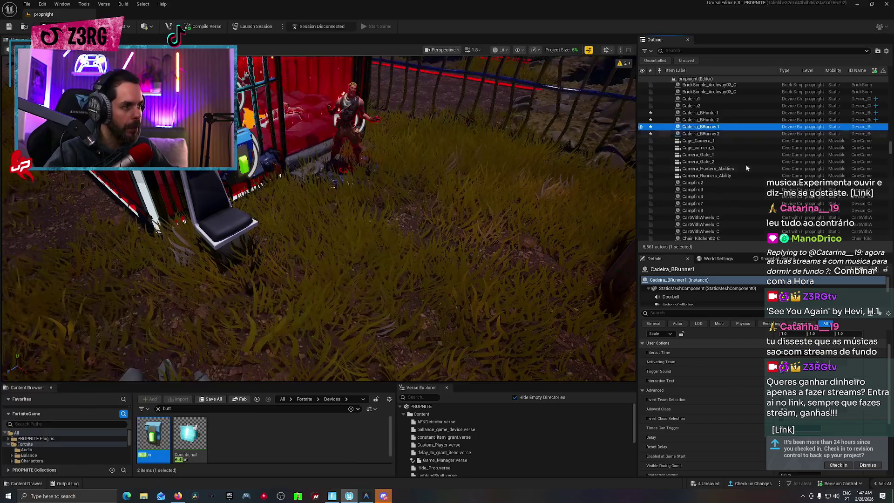
pyautogui.click(722, 120)
pyautogui.click(727, 113)
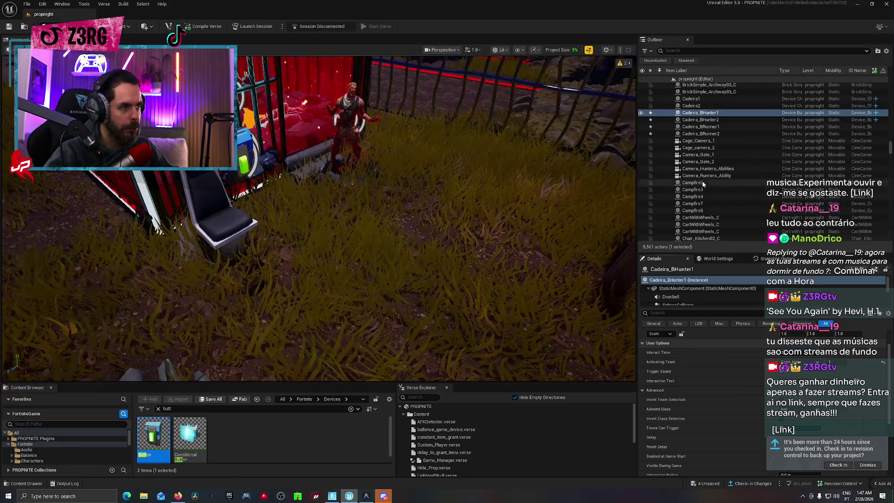
pyautogui.click(714, 134)
pyautogui.click(716, 127)
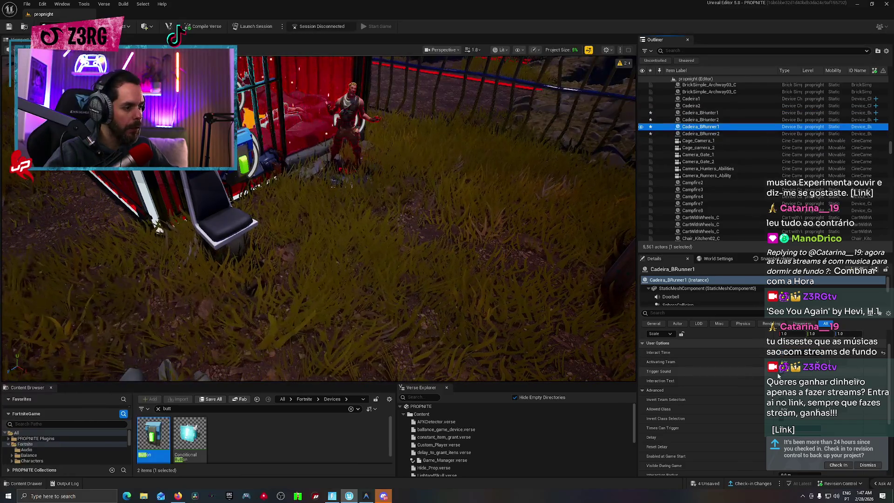
pyautogui.click(831, 362)
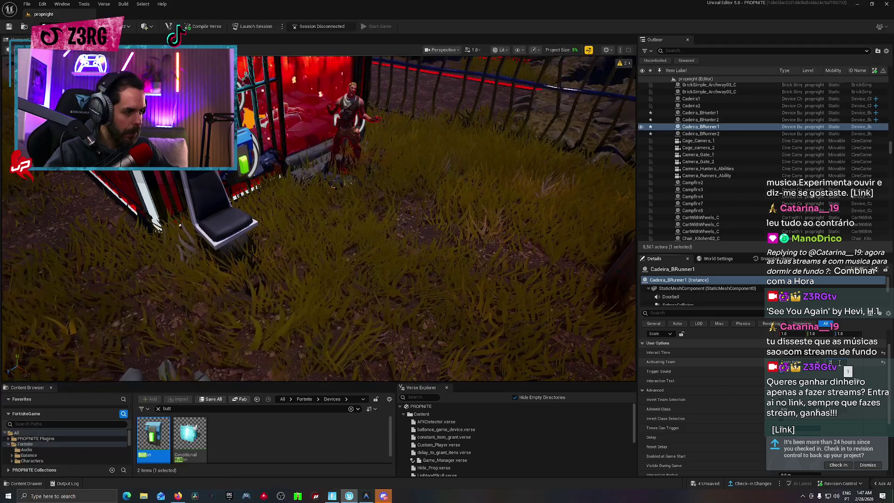
pyautogui.click(727, 134)
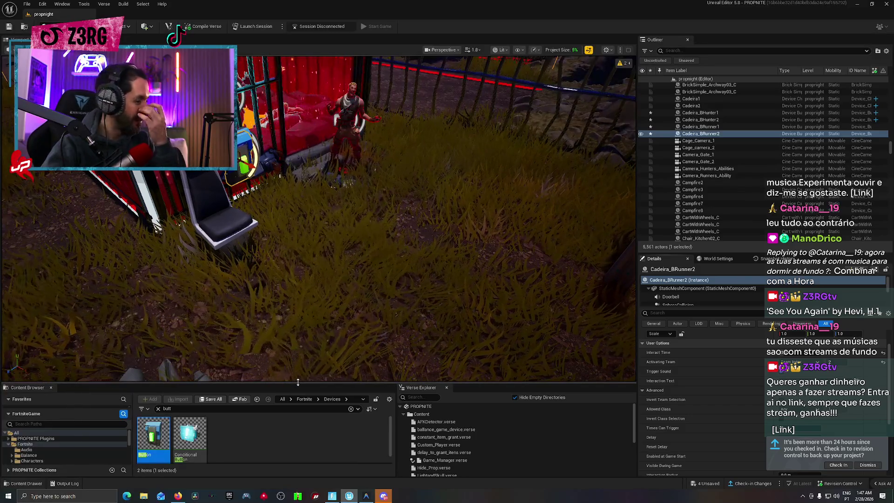
pyautogui.moveTo(298, 382); pyautogui.dragTo(296, 353)
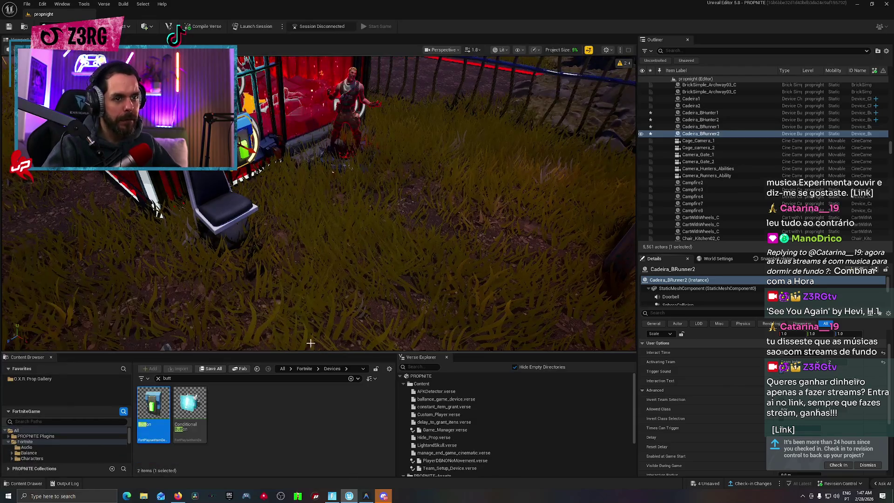
pyautogui.hotkey('alt', 'Tab')
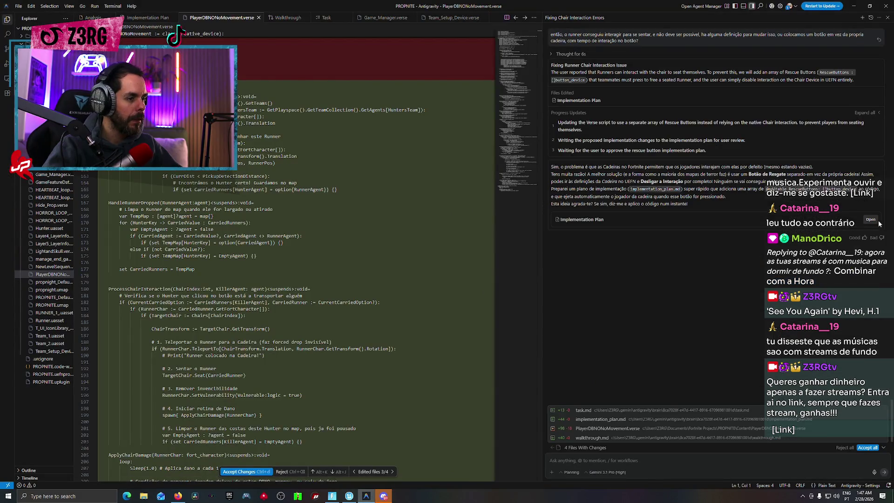
# - Approve the agent's implementation plan so it rewrites PlayerDBNONoMovement.verse with rescue buttons
pyautogui.click(873, 220)
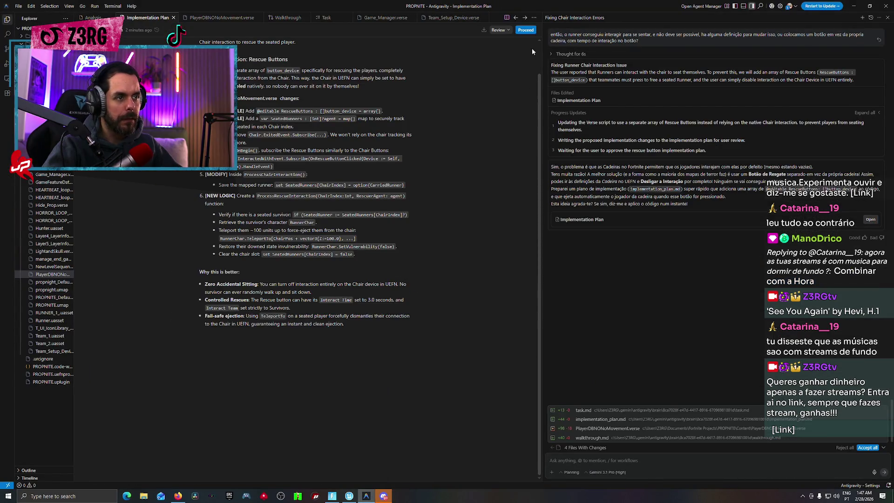
pyautogui.click(526, 30)
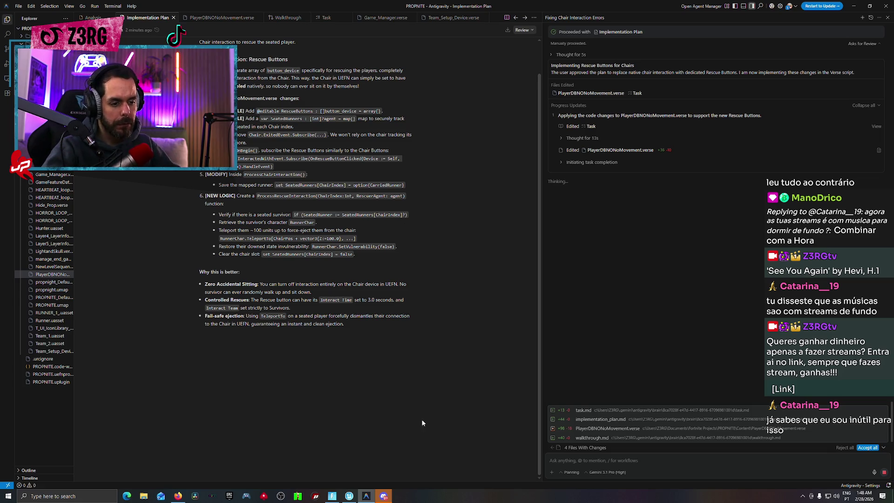
pyautogui.click(383, 496)
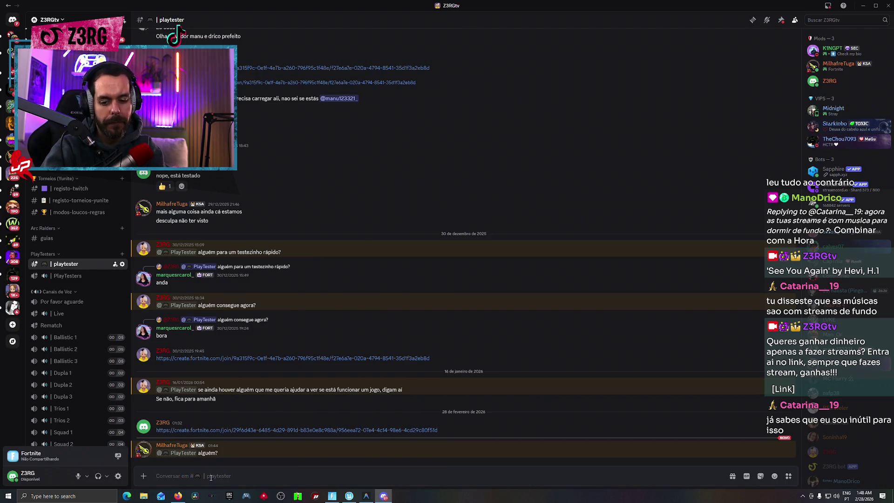
pyautogui.write('@play')
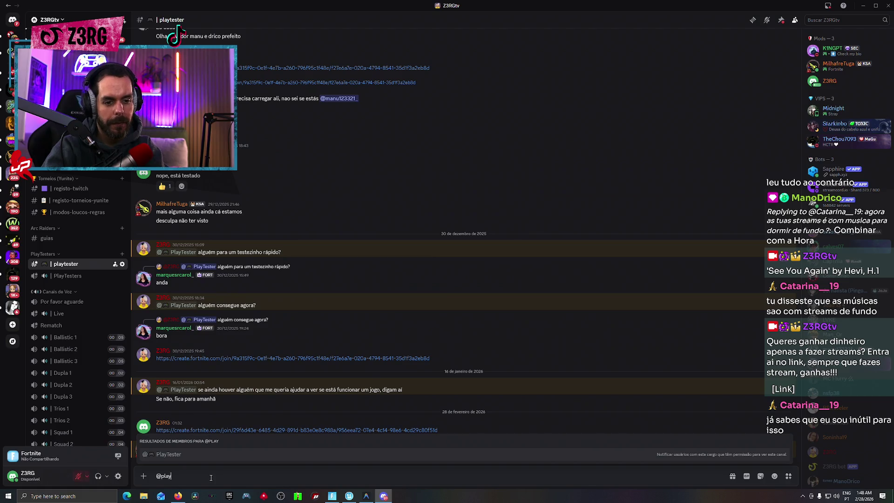
pyautogui.press('Tab')
pyautogui.write('emos um ')
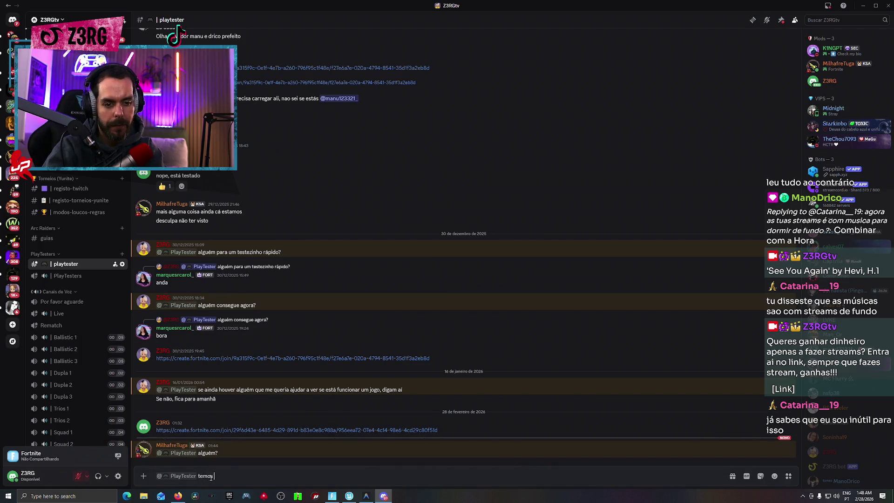
pyautogui.write('joguinho para tes')
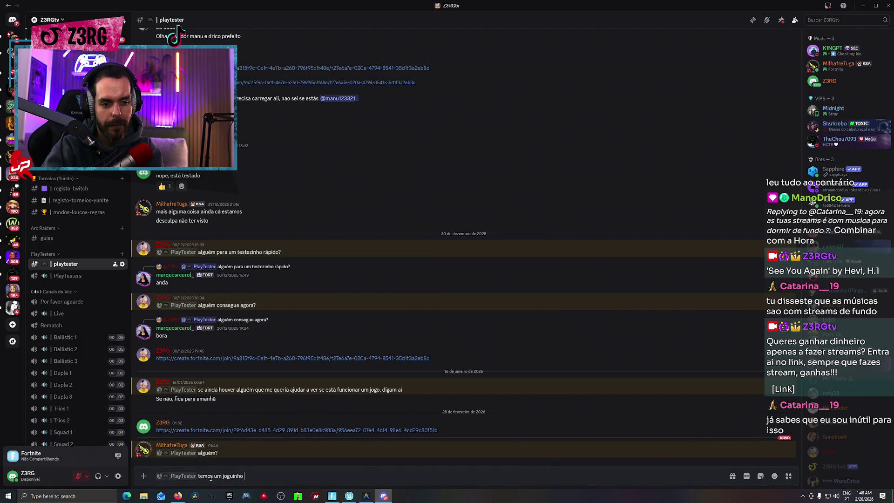
pyautogui.write('tar')
pyautogui.press('Return')
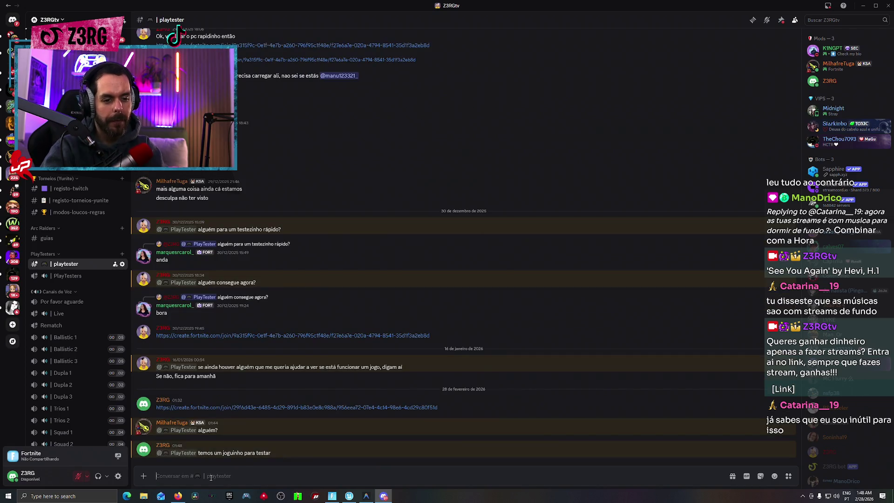
pyautogui.click(868, 5)
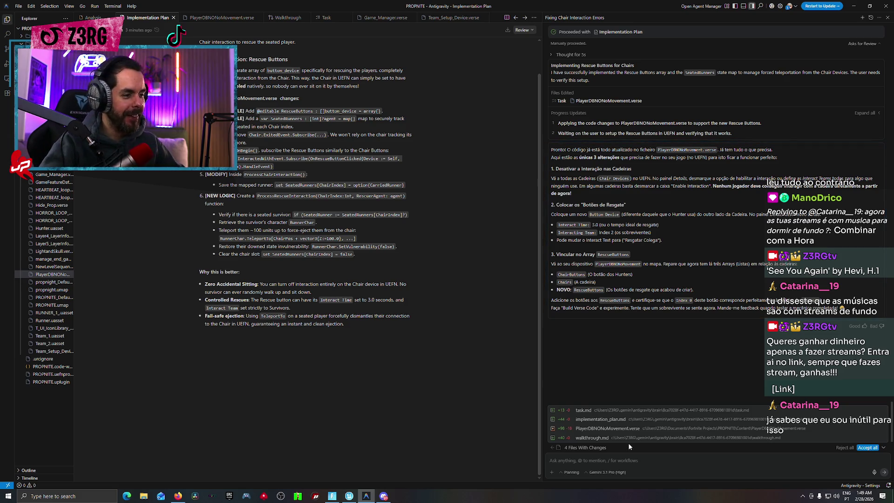
# - Bring Unreal Editor forward and frame the view on the chair beside the red cage
pyautogui.hotkey('alt', 'Tab')
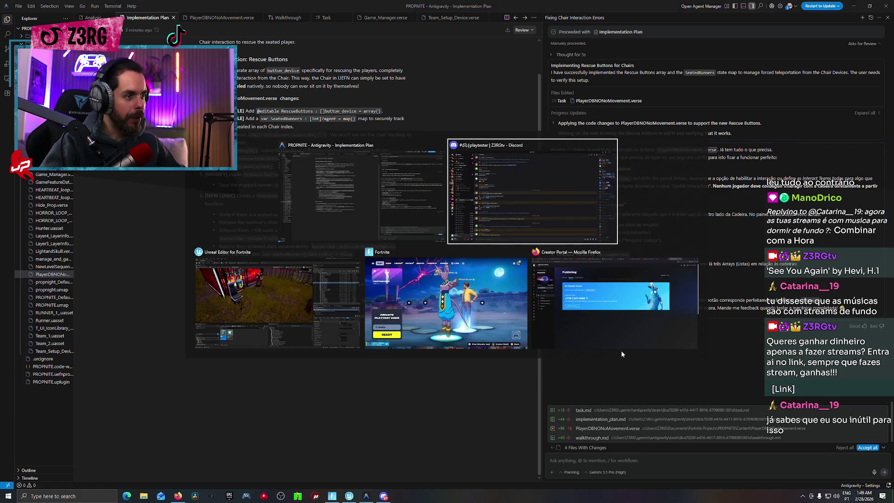
pyautogui.hotkey('alt', 'Tab')
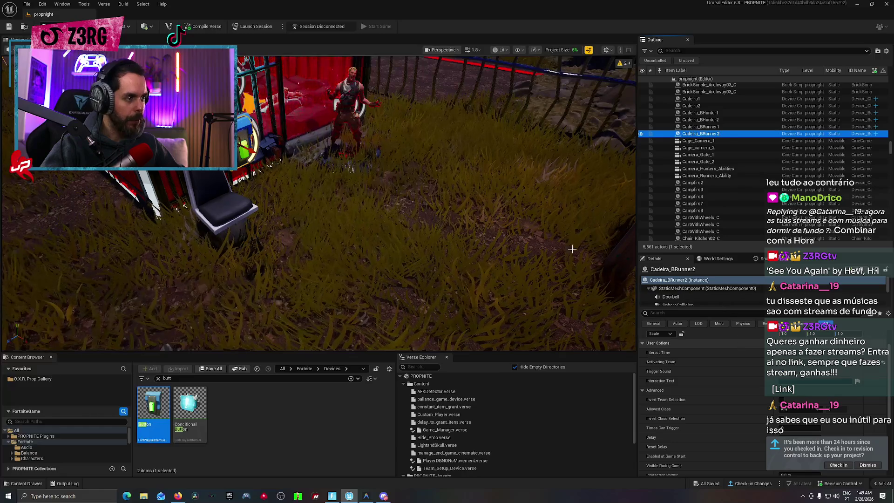
pyautogui.moveTo(525, 208); pyautogui.dragTo(507, 158)
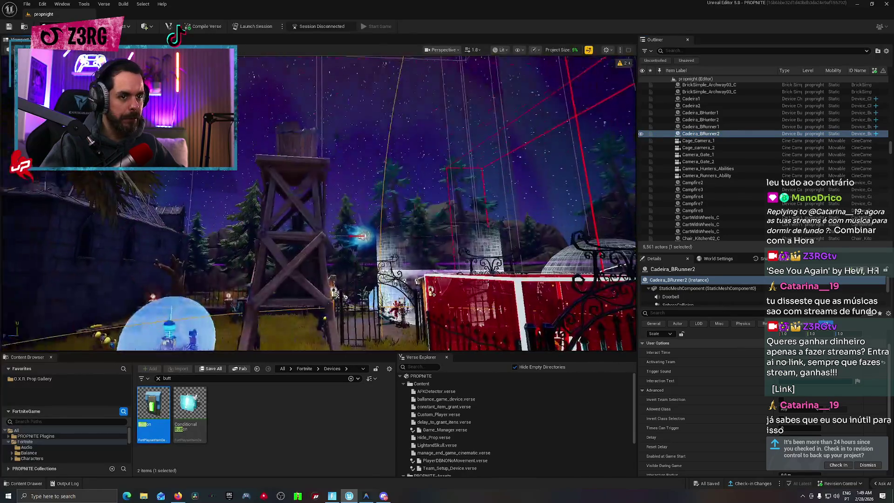
pyautogui.press('f')
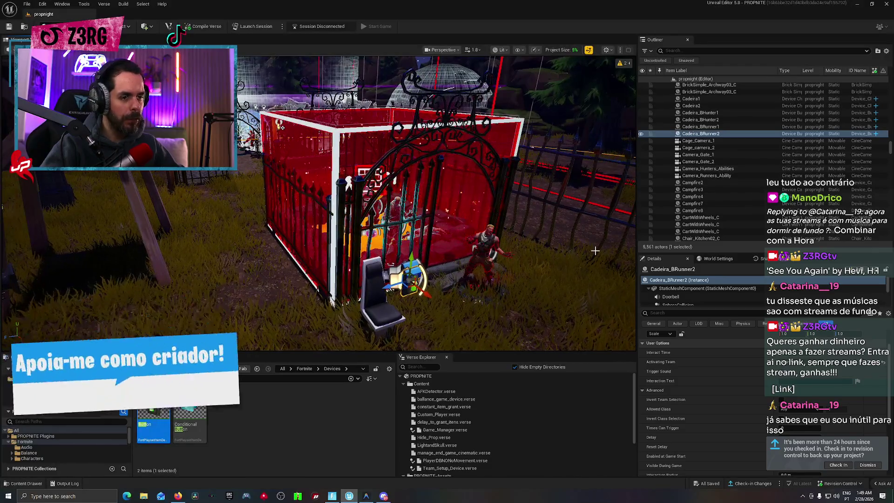
pyautogui.hotkey('alt', 'Tab')
pyautogui.hotkey('alt', 'Tab')
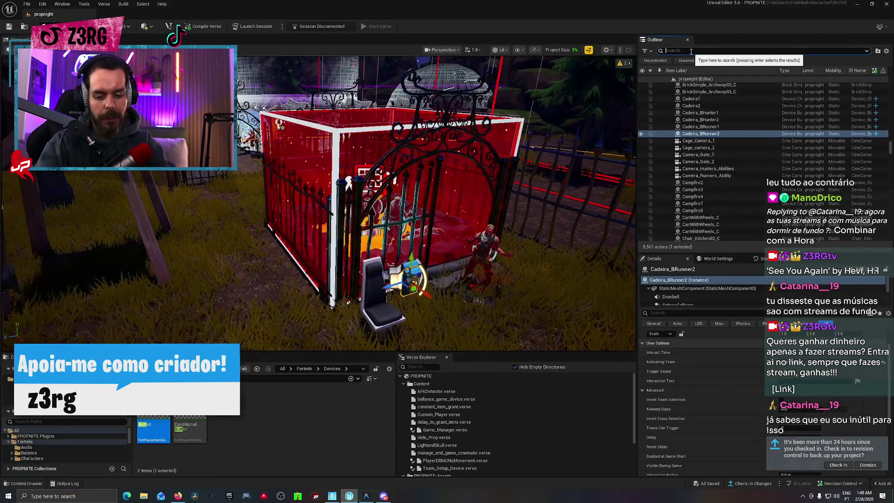
# - Find PlayerDBNONoMovement via a 'dbn' search and compare its arrays with the Antigravity instructions
pyautogui.write('dbn')
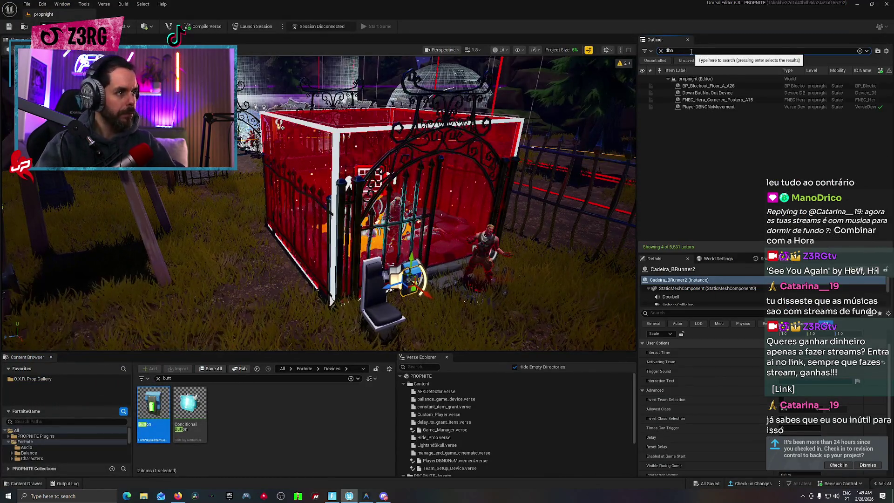
pyautogui.click(703, 107)
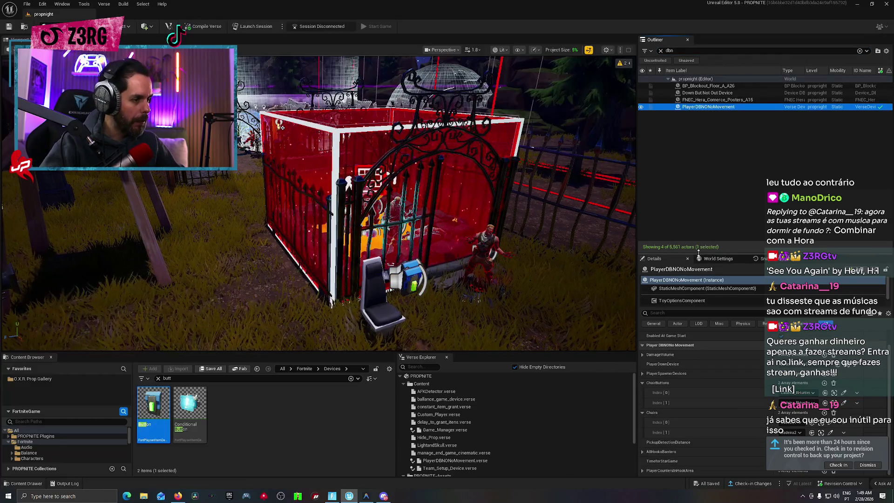
pyautogui.moveTo(708, 253); pyautogui.dragTo(708, 117)
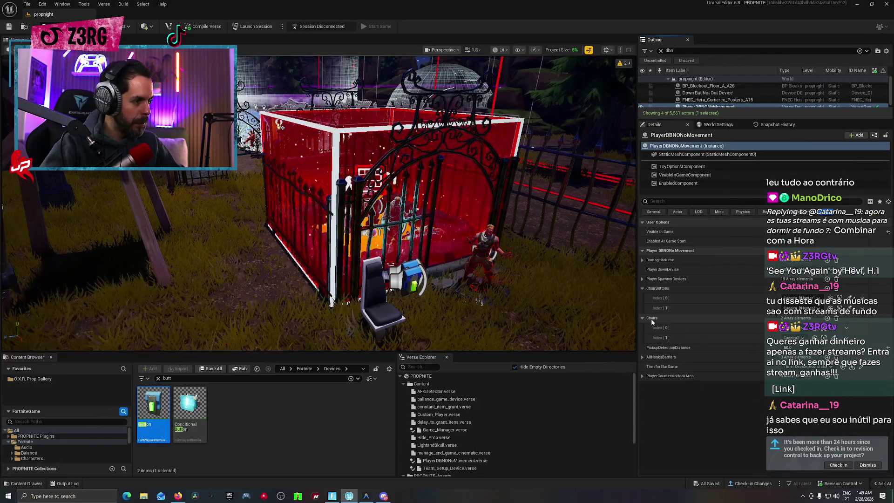
pyautogui.click(643, 279)
pyautogui.click(643, 279)
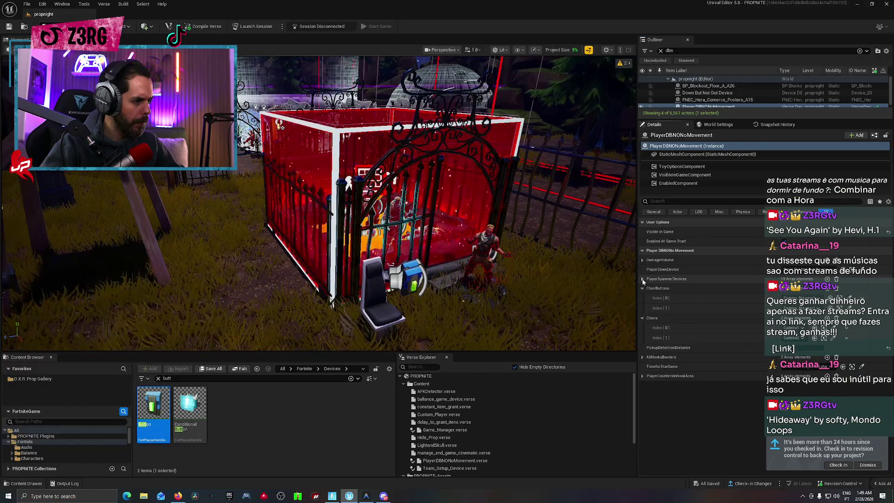
pyautogui.hotkey('alt', 'Tab')
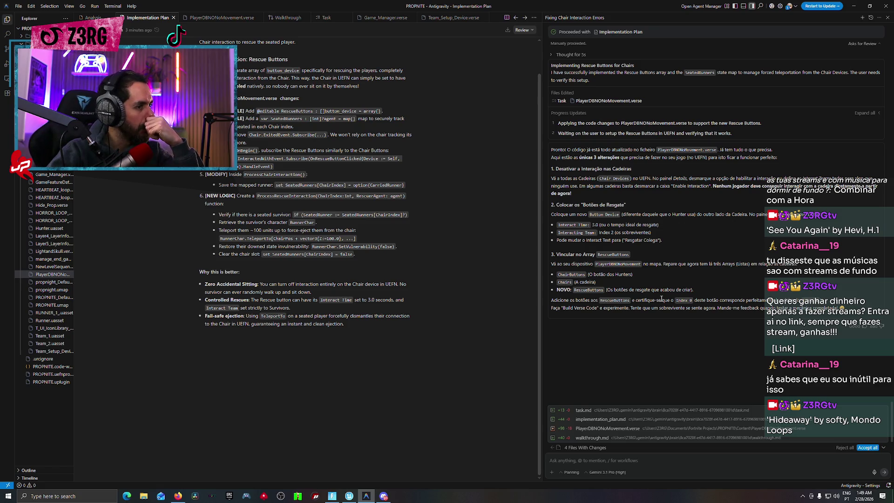
pyautogui.hotkey('alt', 'Tab')
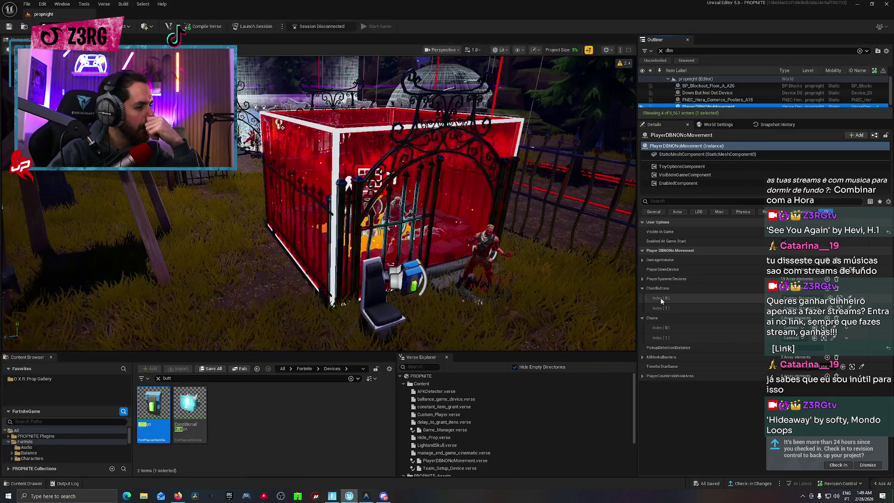
pyautogui.click(642, 357)
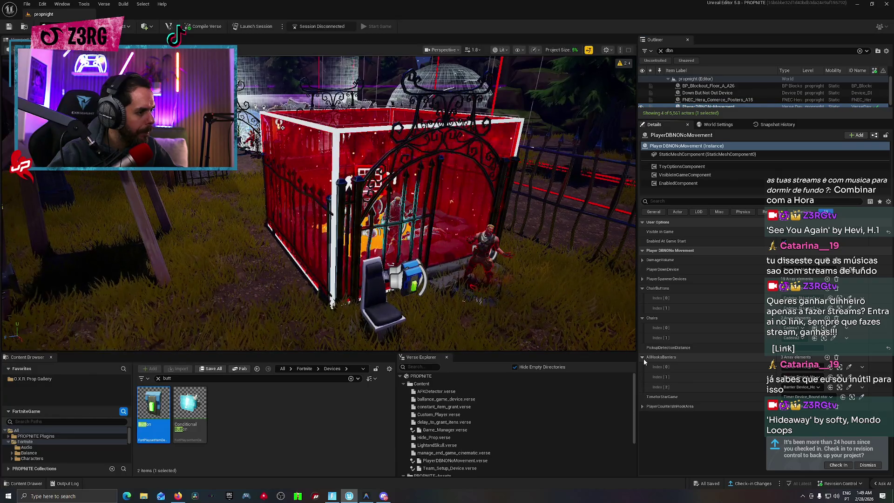
pyautogui.hotkey('alt', 'Tab')
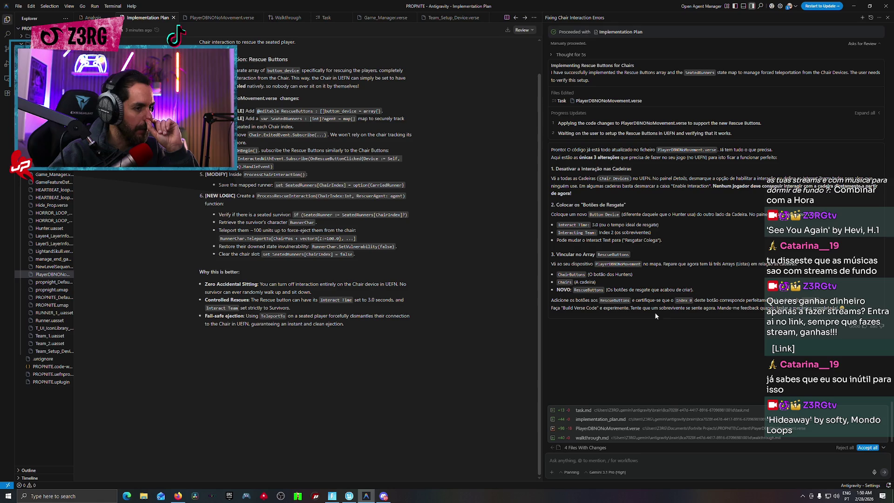
pyautogui.hotkey('alt', 'Tab')
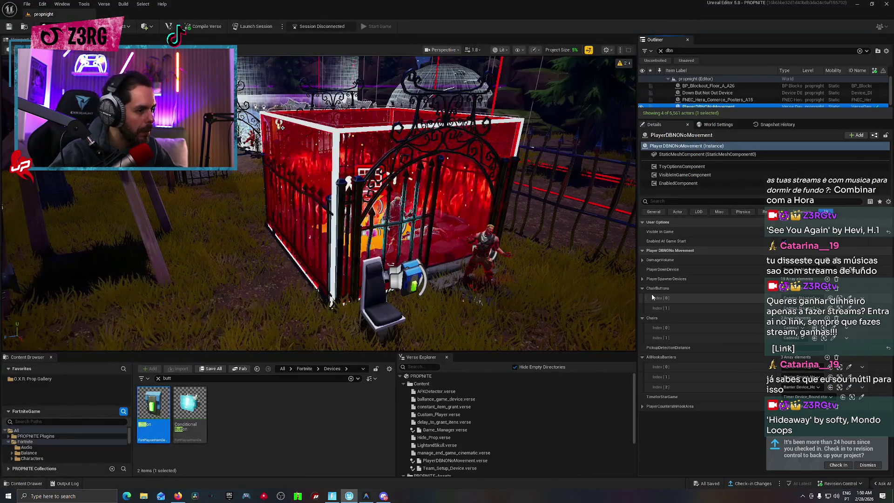
# - Add two RescueButtons entries and assign Cadeira button devices, starting with Cadeira_BRunner1
pyautogui.click(642, 289)
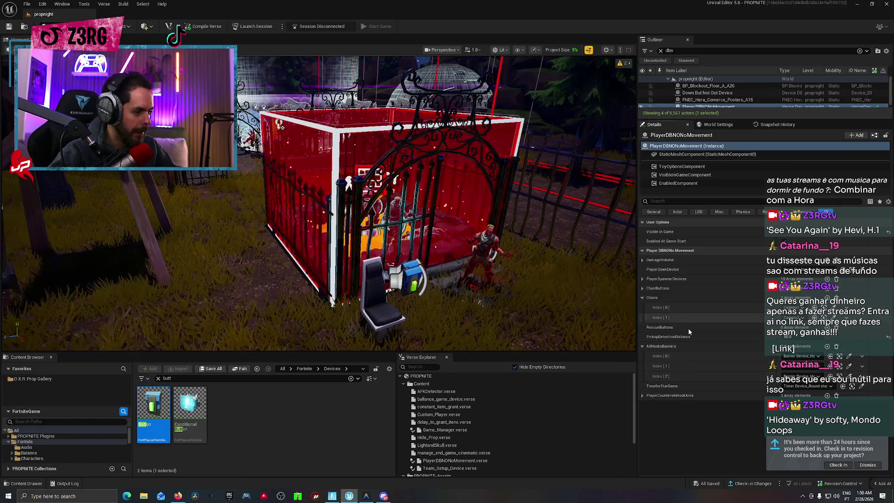
pyautogui.click(643, 297)
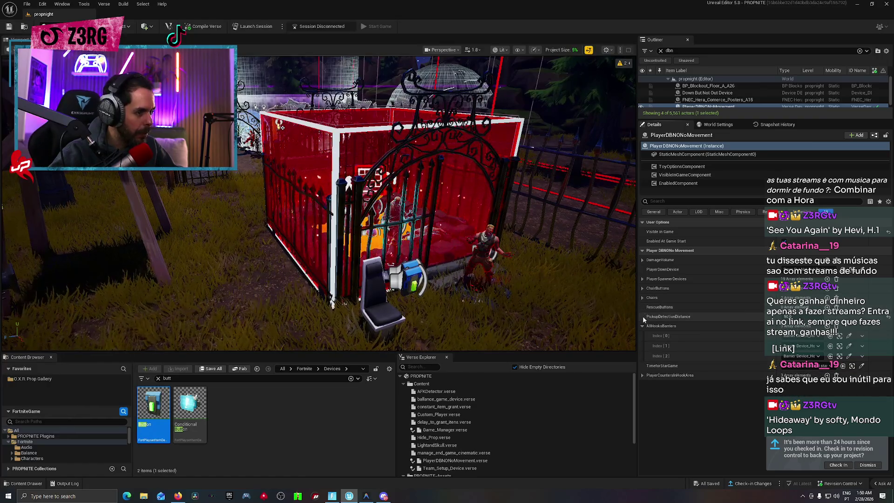
pyautogui.click(642, 307)
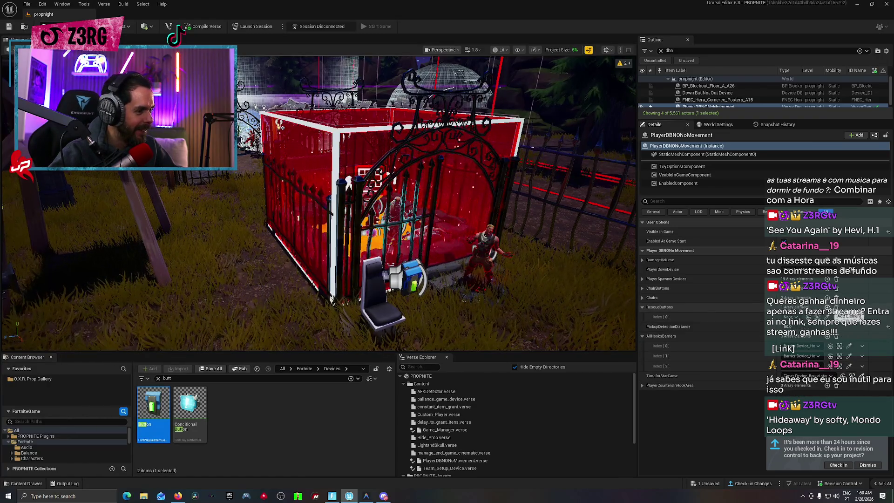
pyautogui.click(827, 308)
pyautogui.click(799, 317)
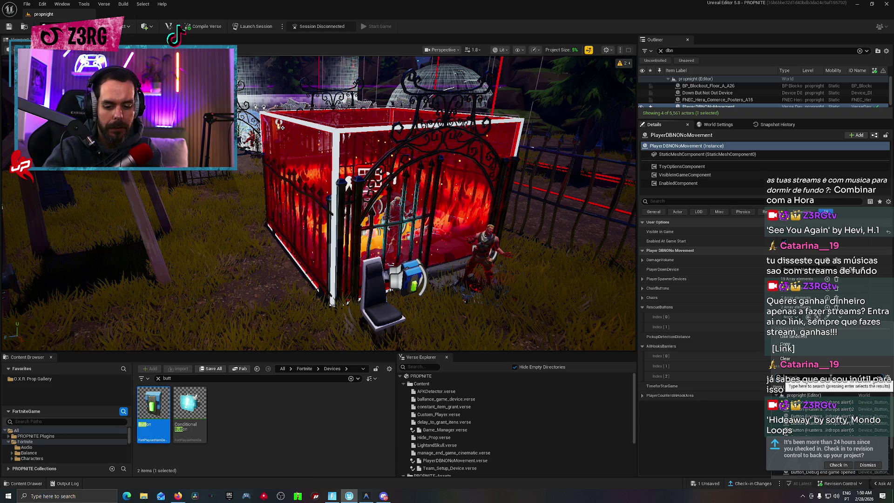
pyautogui.write('cad')
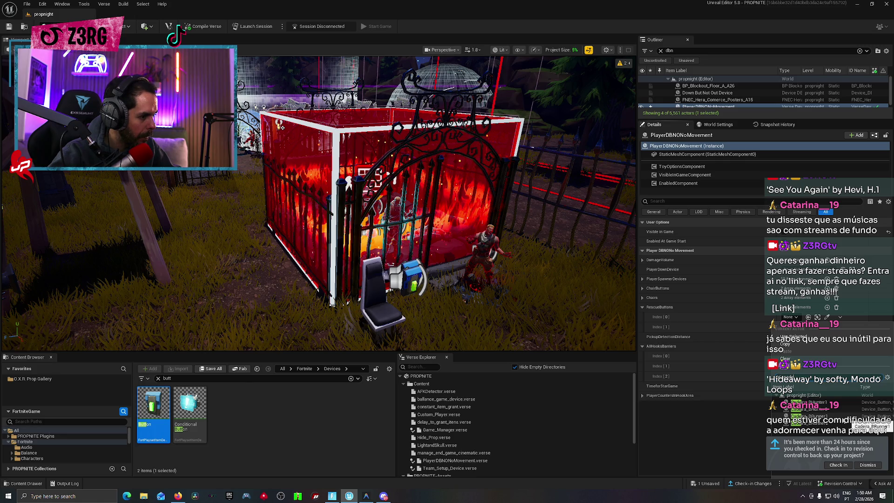
pyautogui.click(838, 416)
pyautogui.click(790, 328)
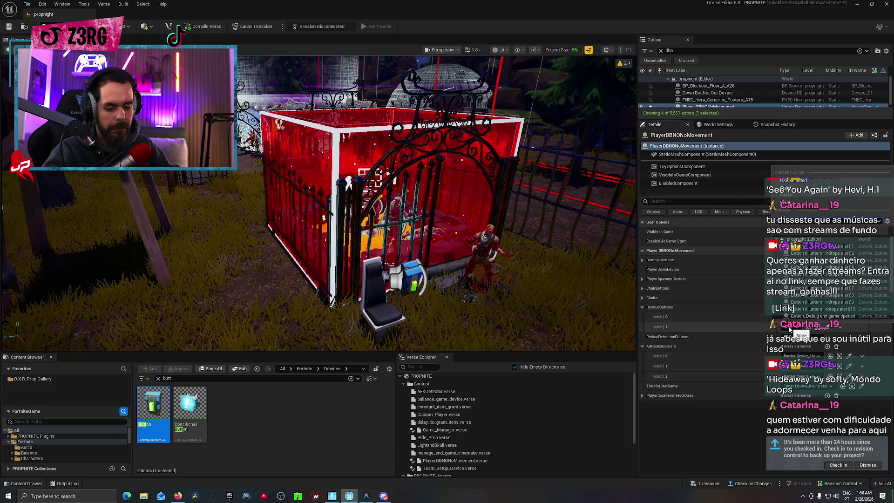
pyautogui.write('cad')
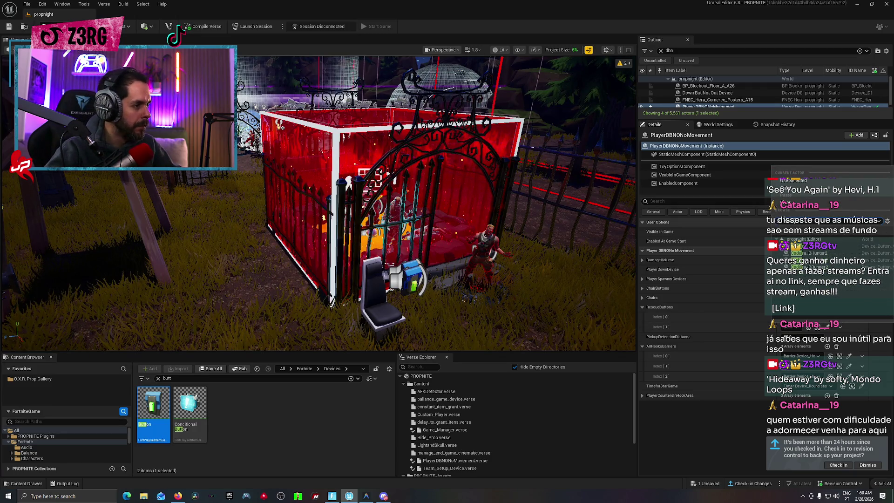
pyautogui.click(805, 267)
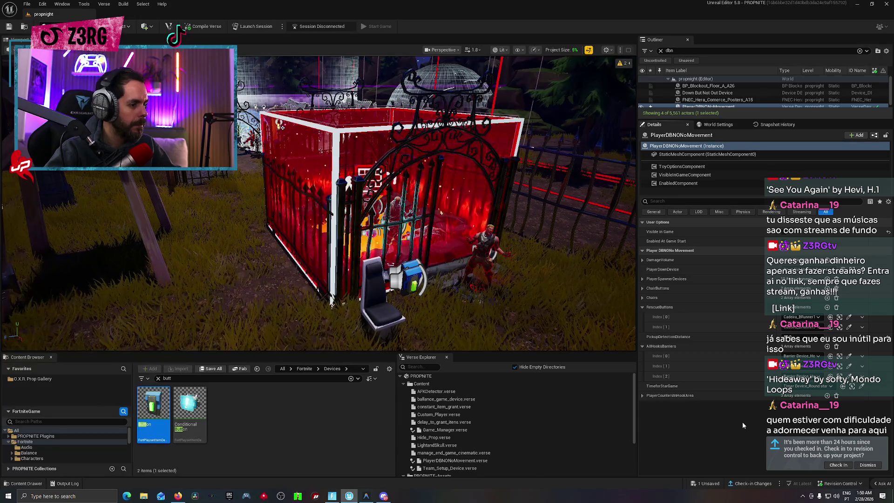
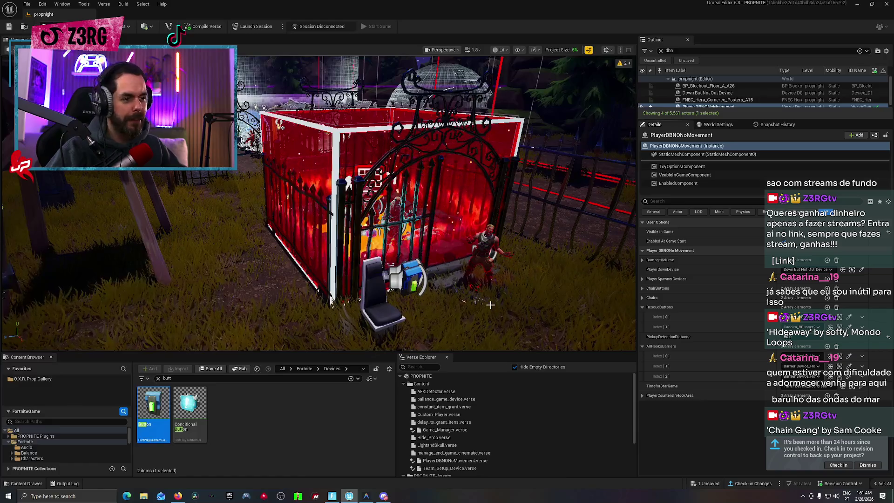
# - Orbit around the red cage and select chair device Cadeira1 to show its Details
pyautogui.moveTo(491, 305)
pyautogui.mouseDown()
pyautogui.moveTo(452, 302)
pyautogui.moveTo(412, 315)
pyautogui.mouseUp()
pyautogui.click(358, 244)
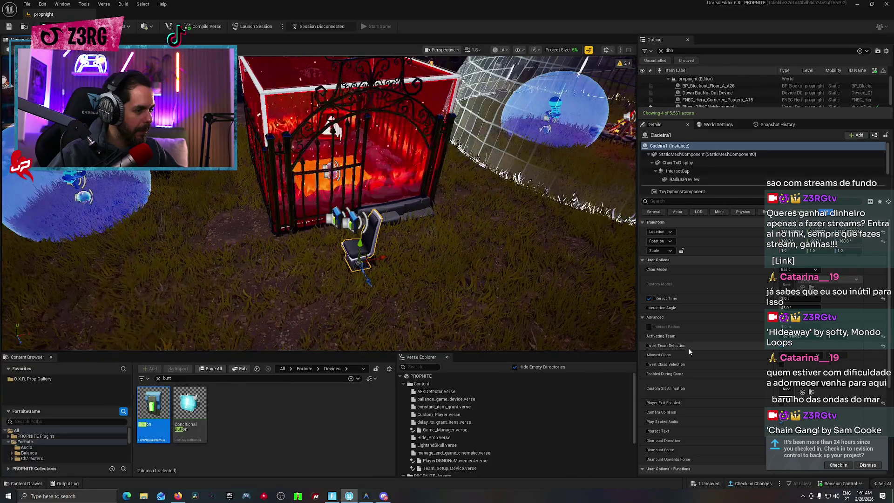
# - Review Cadeira1's Details, then pick Cadeira2's Activating Team setting beside the cage
pyautogui.scroll(-3, 690, 351)
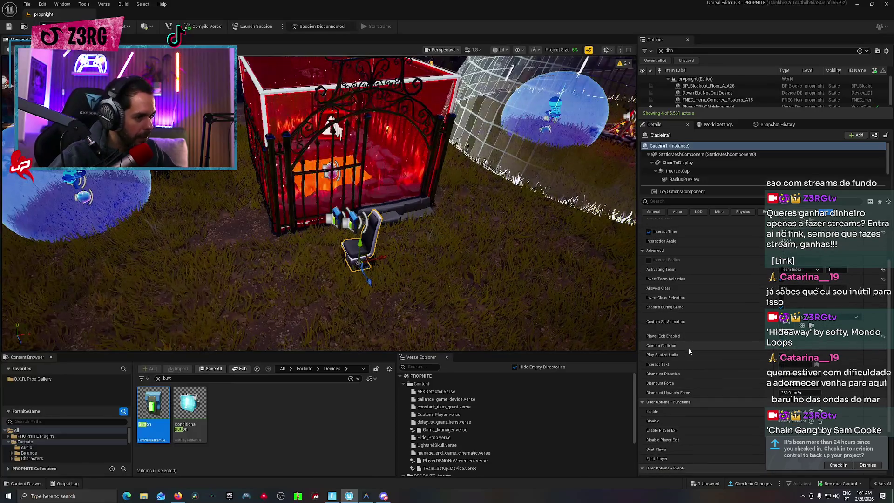
pyautogui.scroll(1, 689, 351)
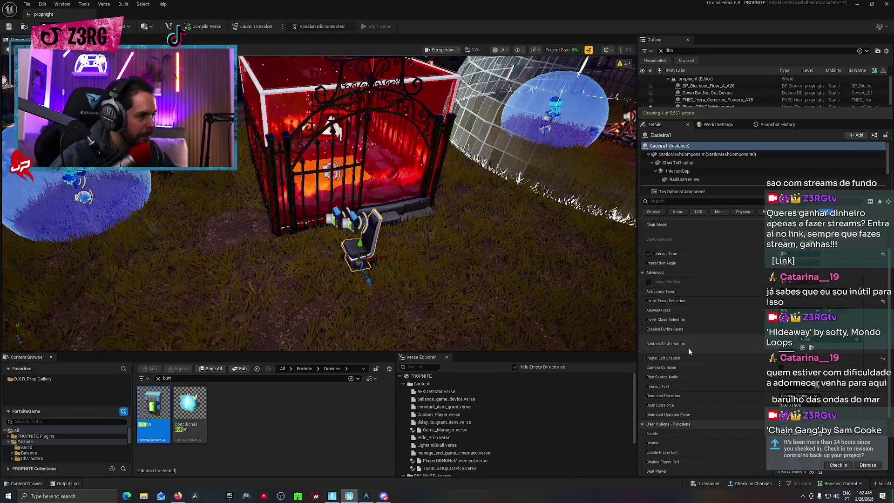
pyautogui.scroll(2, 689, 351)
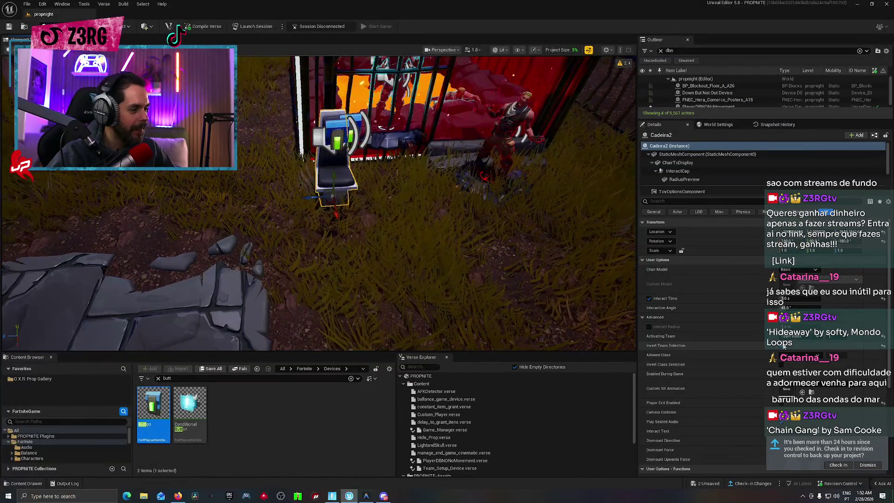
pyautogui.click(838, 339)
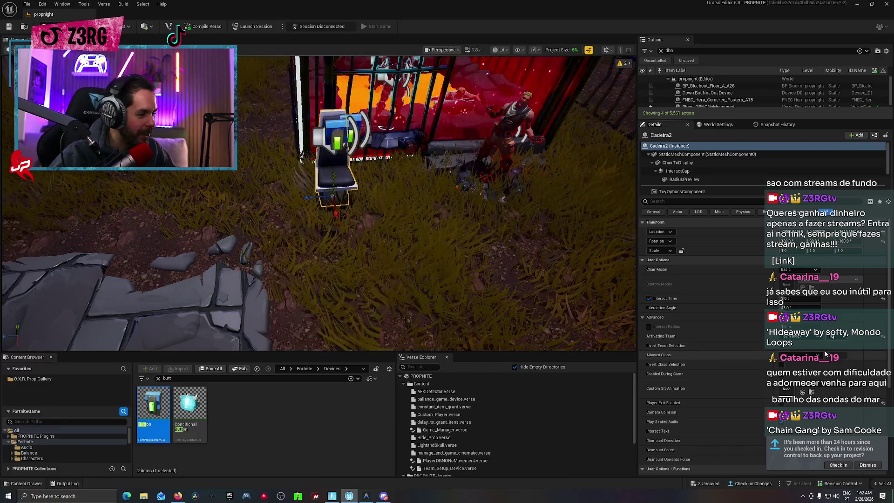
# - Set Cadeira2's Activating Team to 15 and save the changed chair and PlayerDBNONoMovement devices
pyautogui.scroll(-1, 730, 399)
pyautogui.scroll(-1, 727, 395)
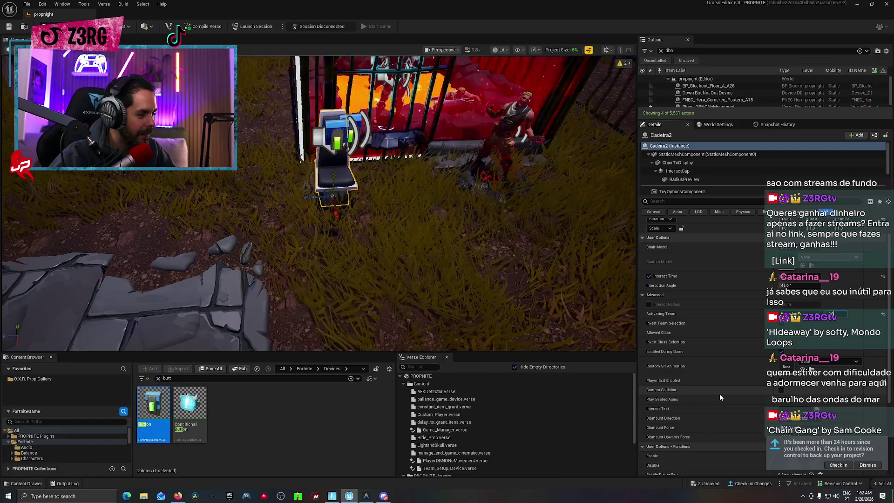
pyautogui.scroll(-3, 720, 396)
pyautogui.scroll(-1, 719, 395)
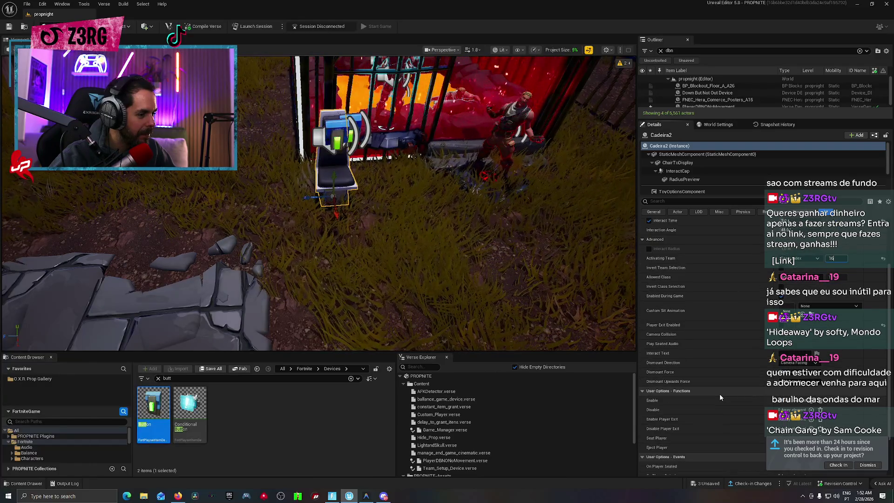
pyautogui.scroll(-4, 720, 395)
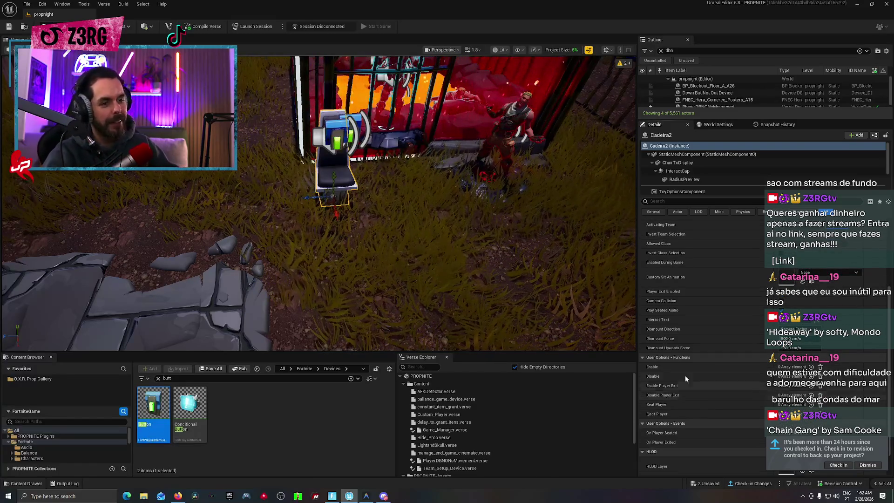
pyautogui.click(211, 28)
pyautogui.click(503, 328)
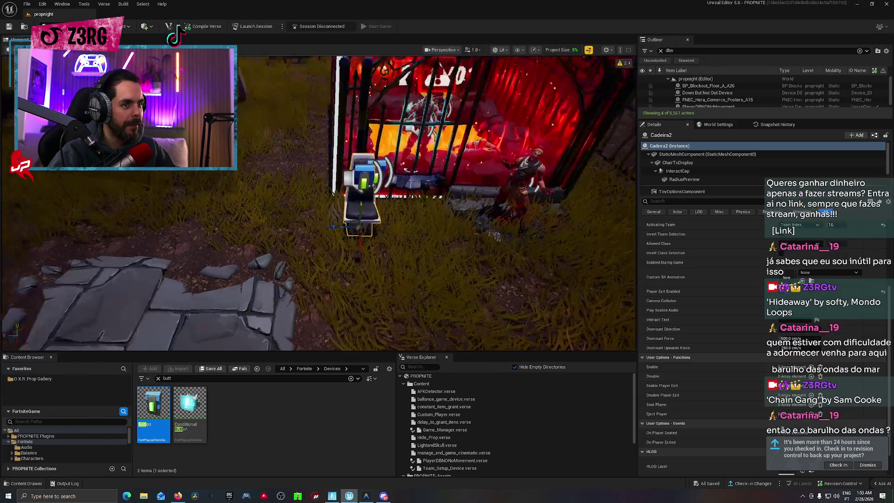
# - Fly past the castle balcony, igloo, cyan beam, green box and pink tree, returning to the red cage
pyautogui.press('1')
pyautogui.press('2')
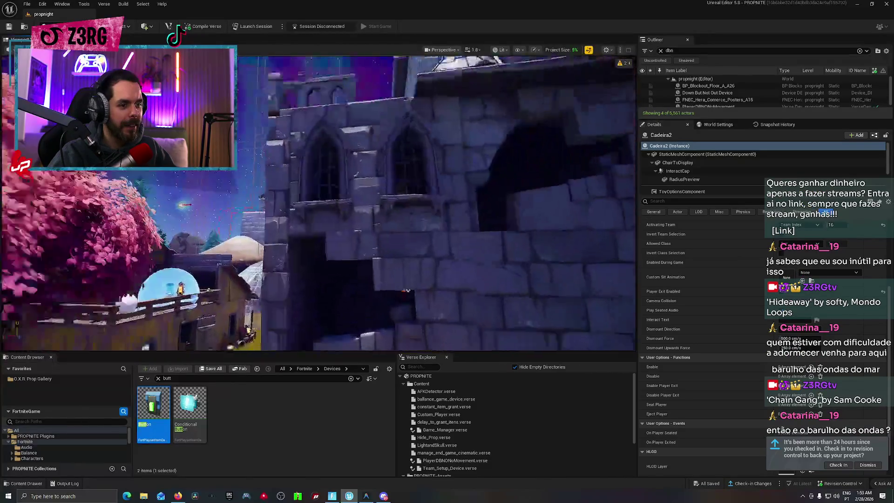
pyautogui.press('3')
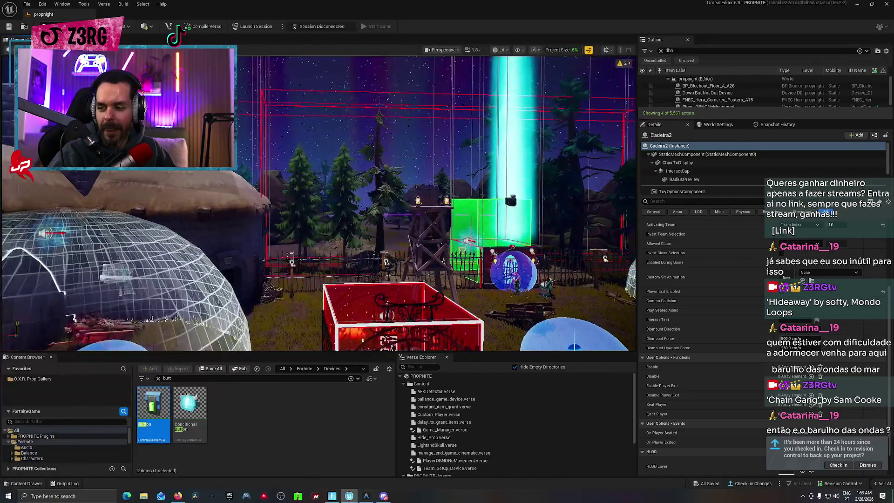
pyautogui.press('4')
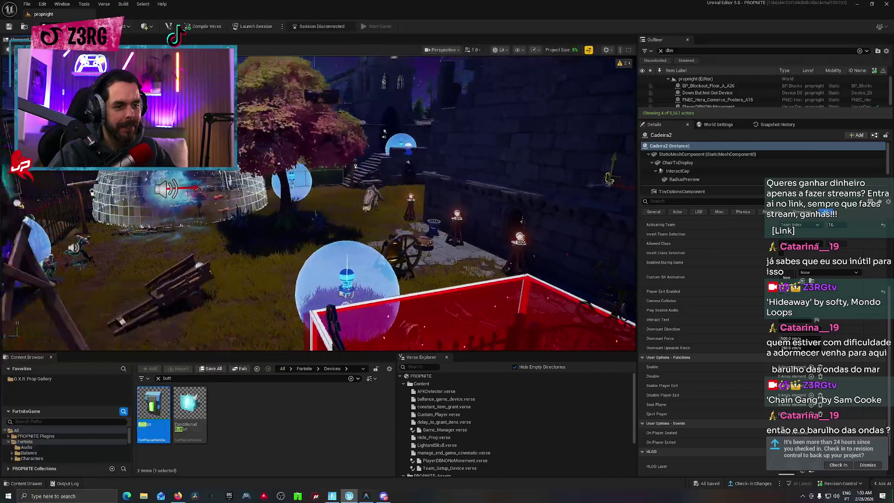
pyautogui.press('5')
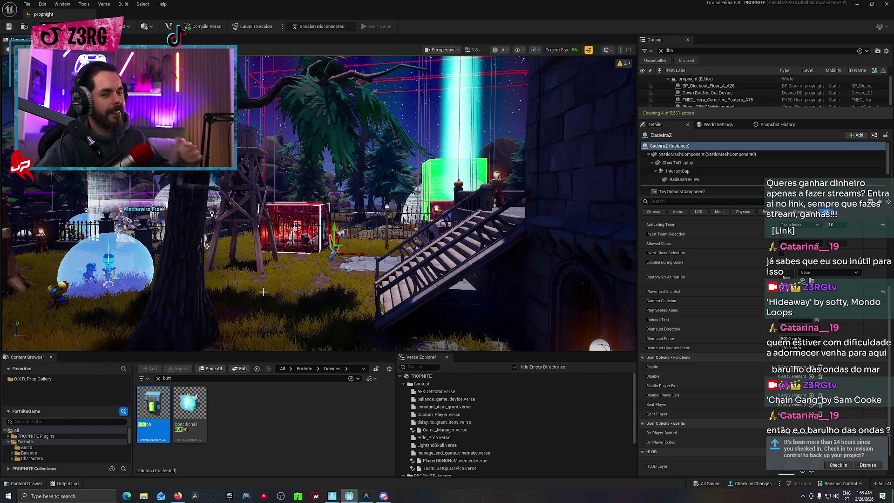
# - Fly from the igloo and red cage past the castle wall toward the green box and carriage
pyautogui.moveTo(219, 259)
pyautogui.mouseDown()
pyautogui.moveTo(288, 256)
pyautogui.moveTo(276, 270)
pyautogui.mouseUp()
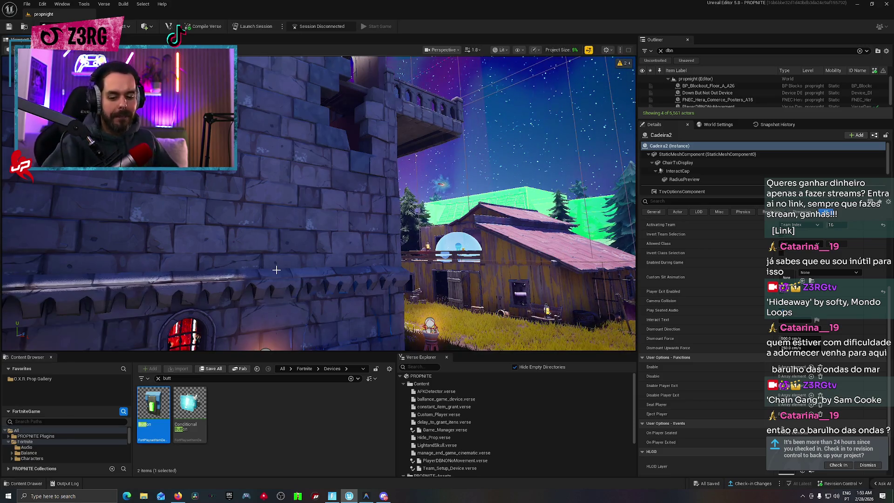
pyautogui.moveTo(277, 270)
pyautogui.mouseDown()
pyautogui.moveTo(298, 223)
pyautogui.moveTo(363, 224)
pyautogui.moveTo(332, 302)
pyautogui.mouseUp()
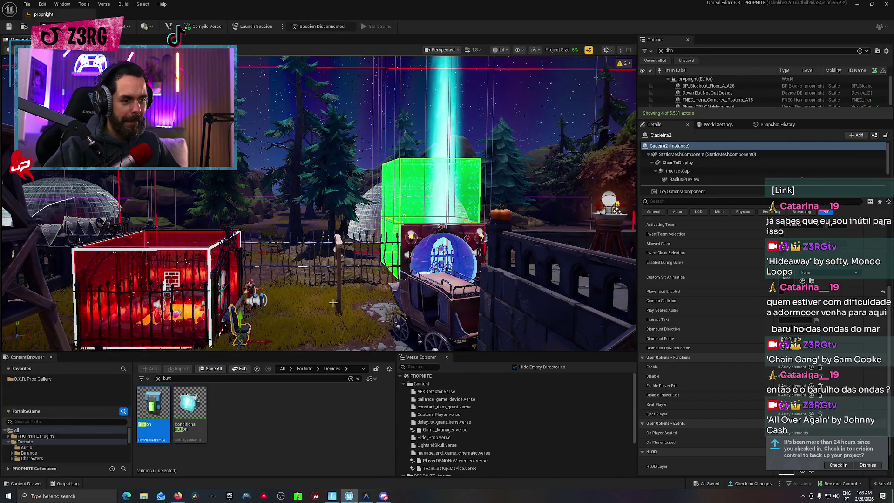
pyautogui.moveTo(332, 303)
pyautogui.mouseDown()
pyautogui.moveTo(358, 303)
pyautogui.moveTo(298, 298)
pyautogui.moveTo(322, 297)
pyautogui.mouseUp()
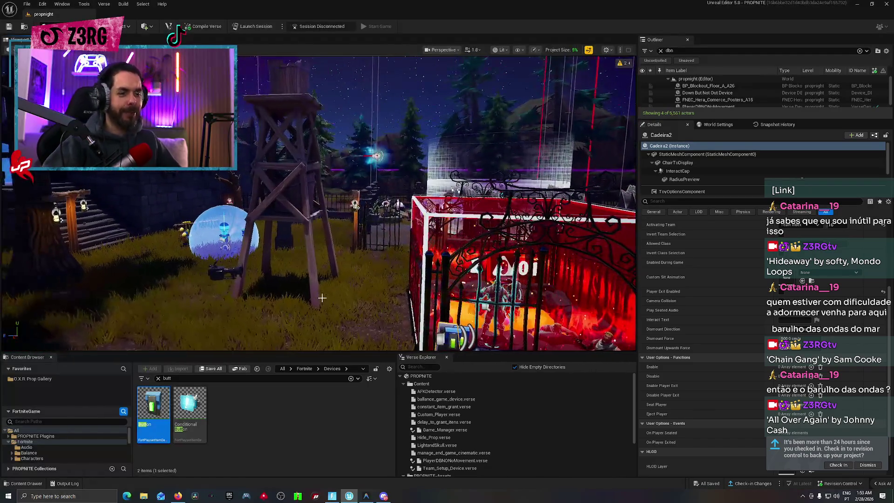